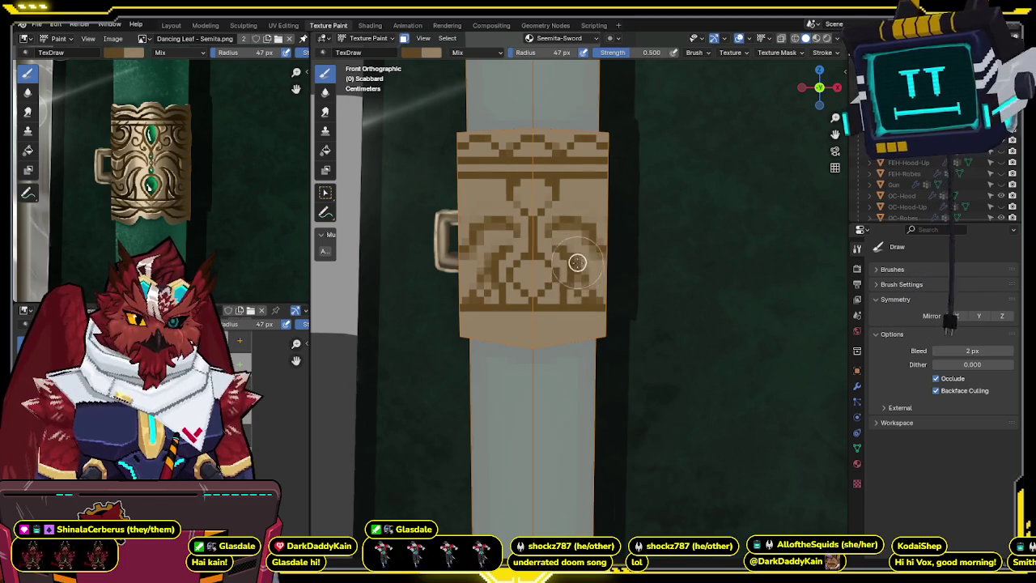
- Check the reference in X-ray, then paint tan over stray dark pixels near the band's top
key("alt+z")
key("alt+z")
key("alt+z")
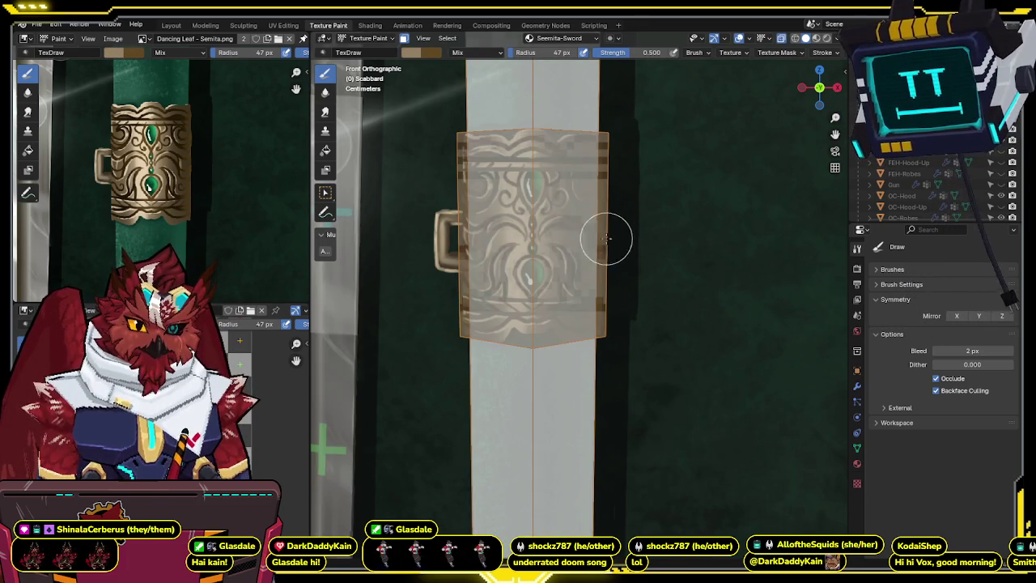
key("alt+z")
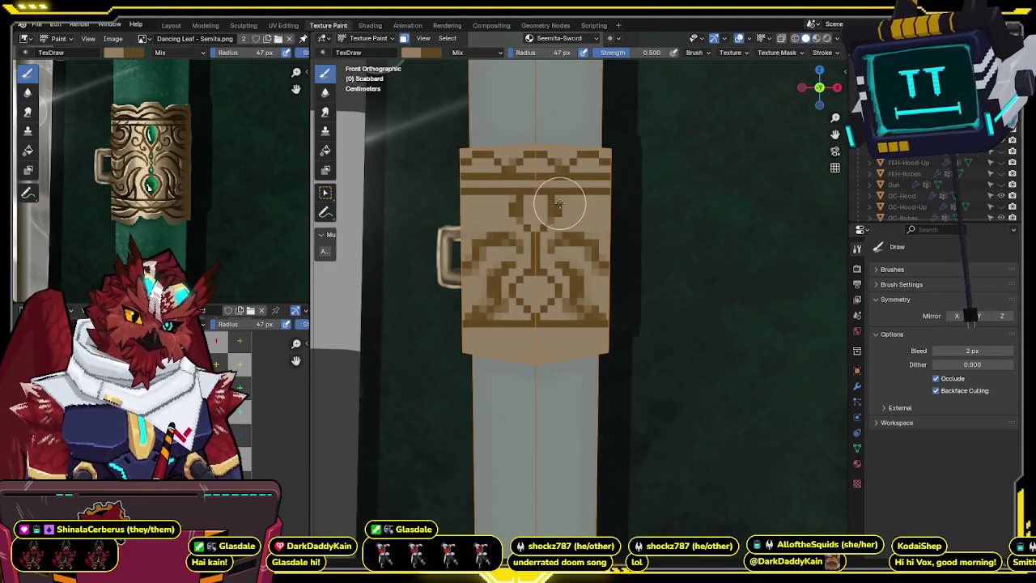
left_click_drag(559, 204, 572, 202)
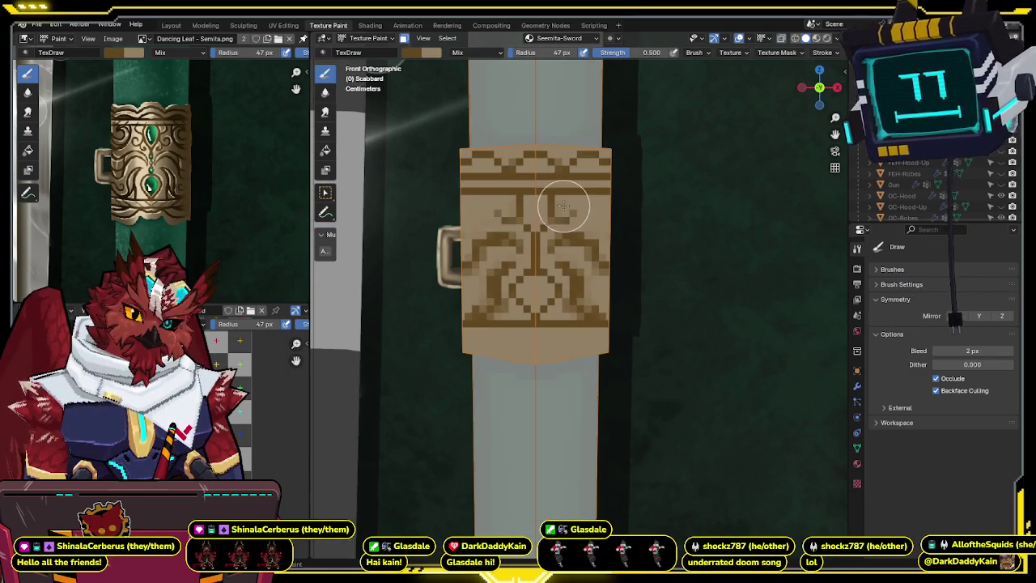
middle_click_drag(572, 210, 561, 217, "shift")
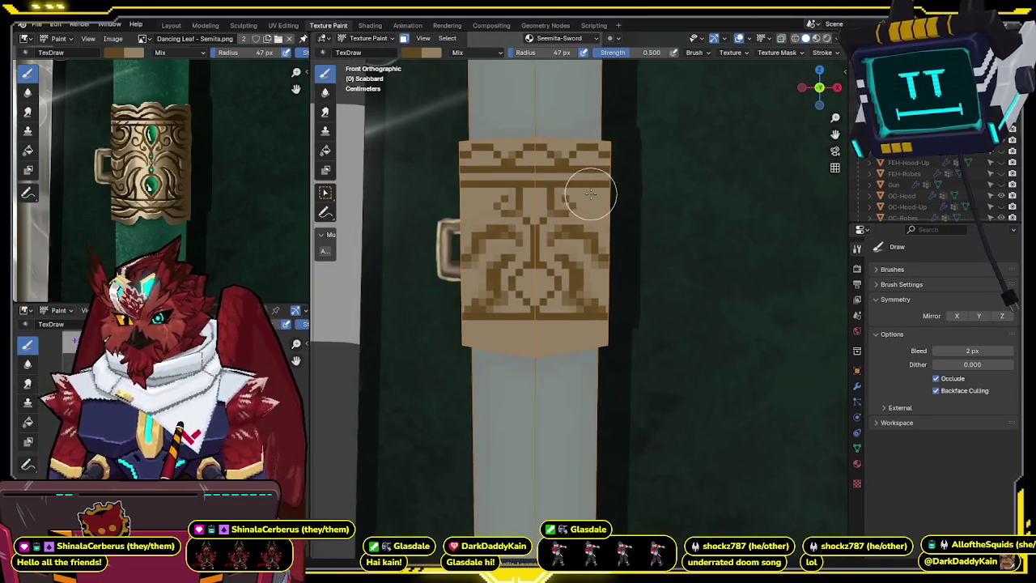
scroll(586, 203, "down", 1)
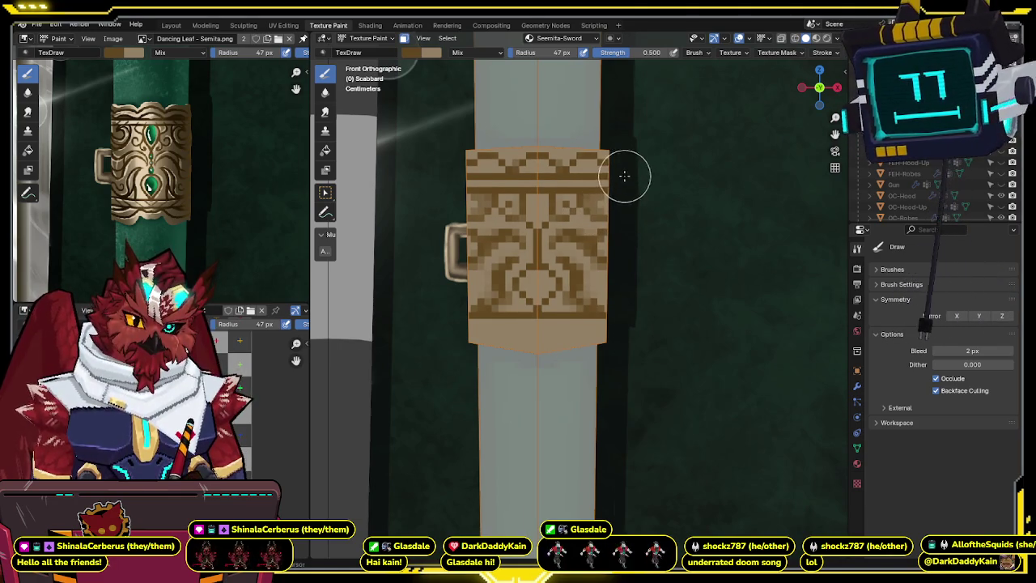
middle_click_drag(626, 173, 620, 188, "shift")
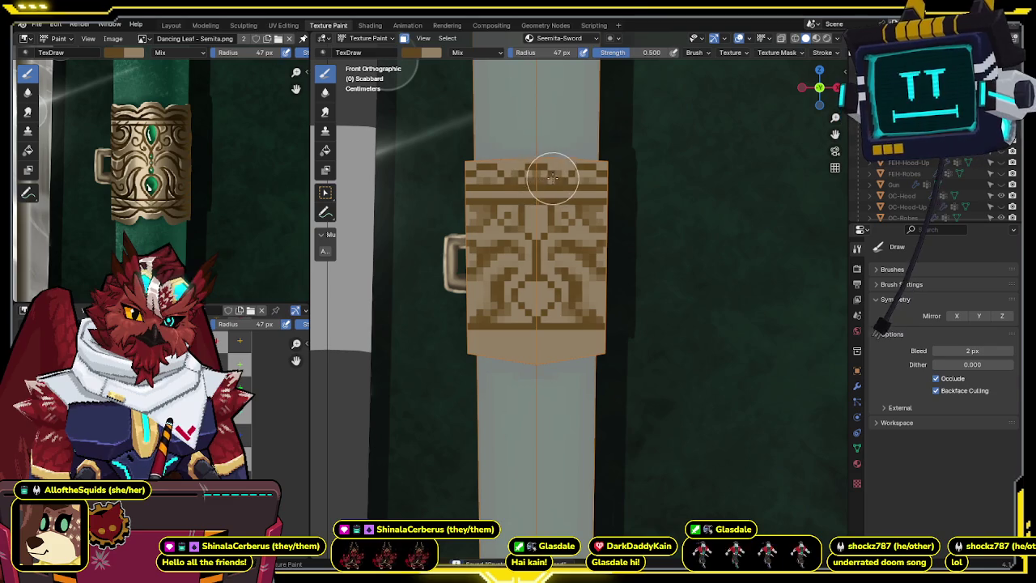
scroll(629, 154, "down", 2)
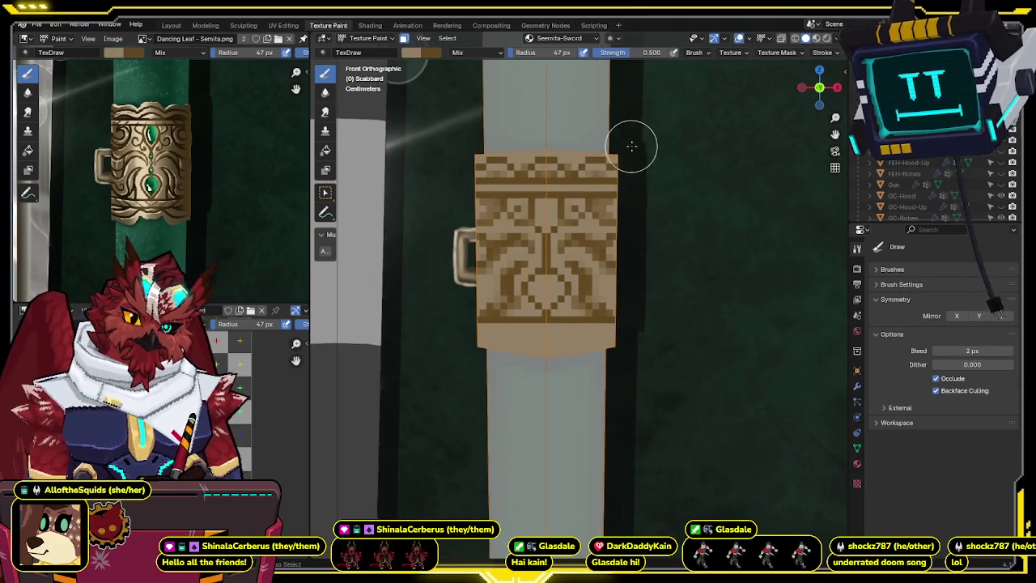
mouse_move(638, 172)
middle_mouse_down()
mouse_move(555, 195)
mouse_move(534, 228)
middle_mouse_up()
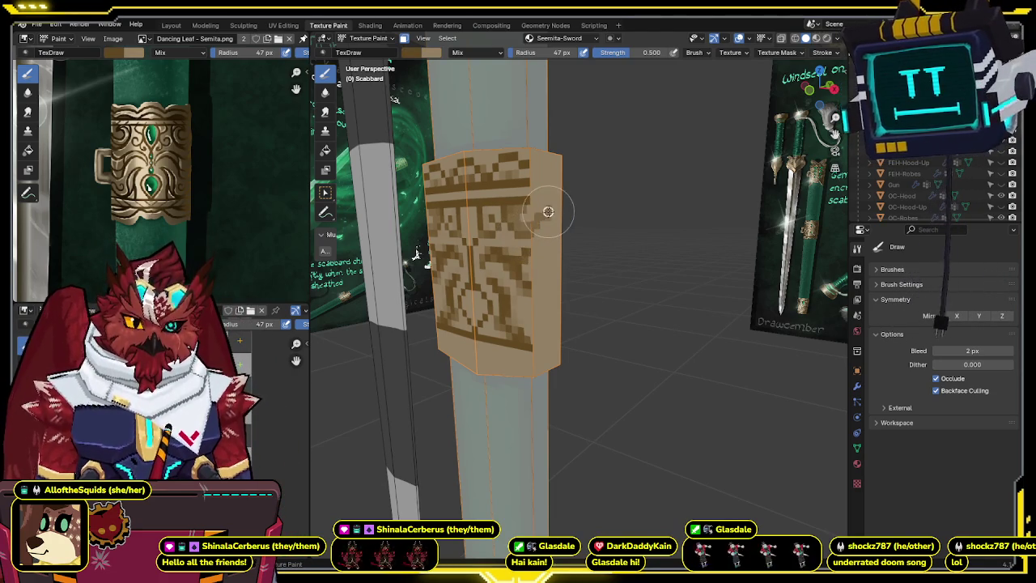
mouse_move(555, 213)
middle_mouse_down()
mouse_move(500, 233)
mouse_move(495, 209)
mouse_move(501, 227)
middle_mouse_up()
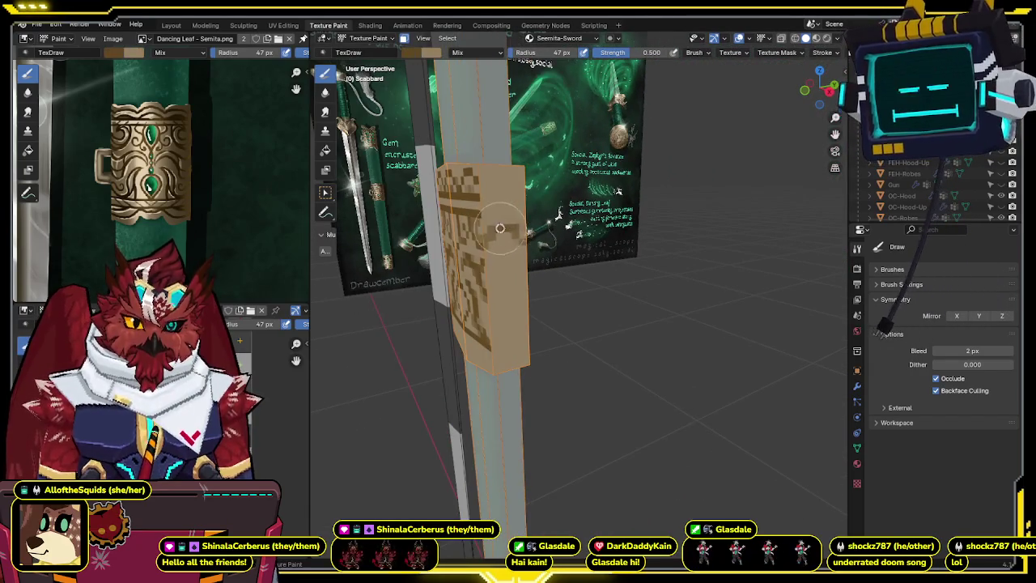
mouse_move(495, 233)
middle_mouse_down()
mouse_move(508, 240)
mouse_move(537, 173)
mouse_move(496, 213)
middle_mouse_up()
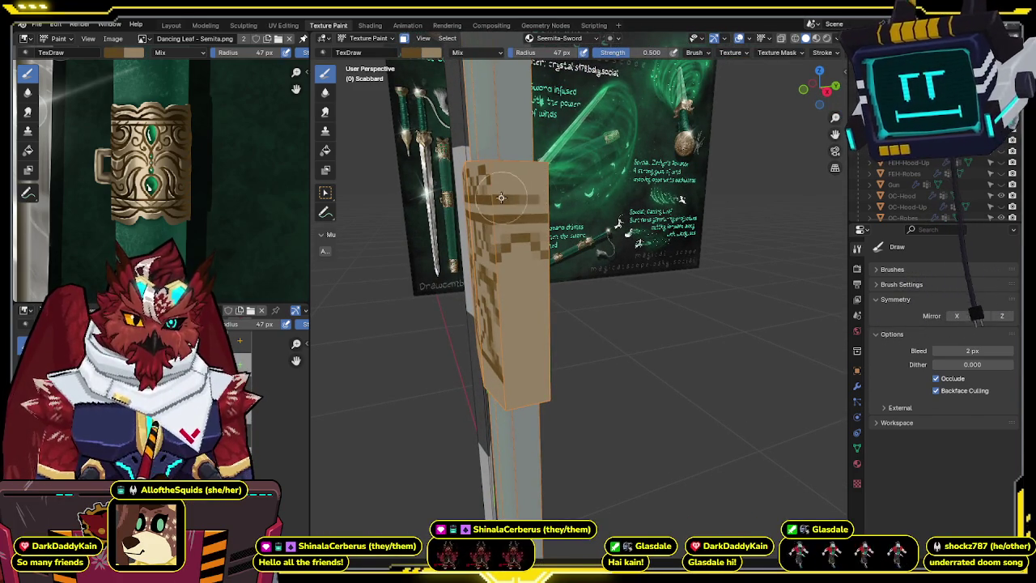
scroll(537, 188, "up", 2)
mouse_move(525, 198)
middle_mouse_down()
mouse_move(536, 189)
mouse_move(491, 201)
mouse_move(562, 213)
middle_mouse_up()
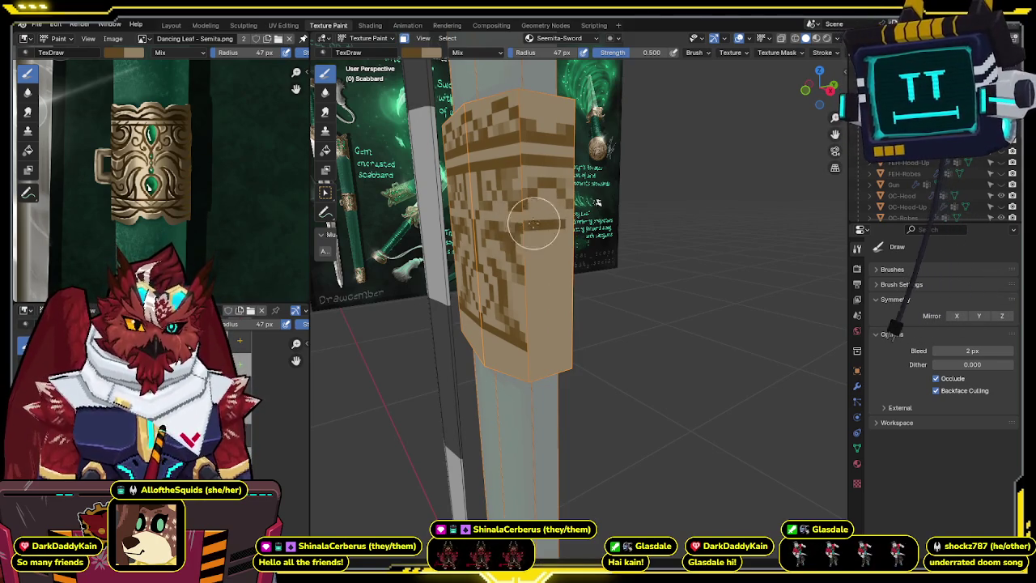
middle_click_drag(524, 223, 505, 228)
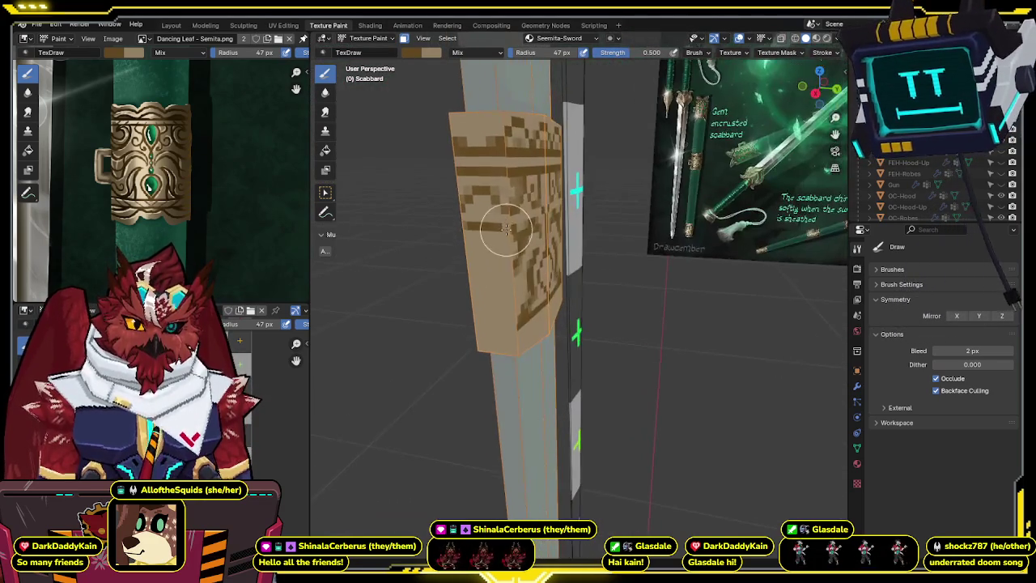
middle_click_drag(504, 222, 551, 251)
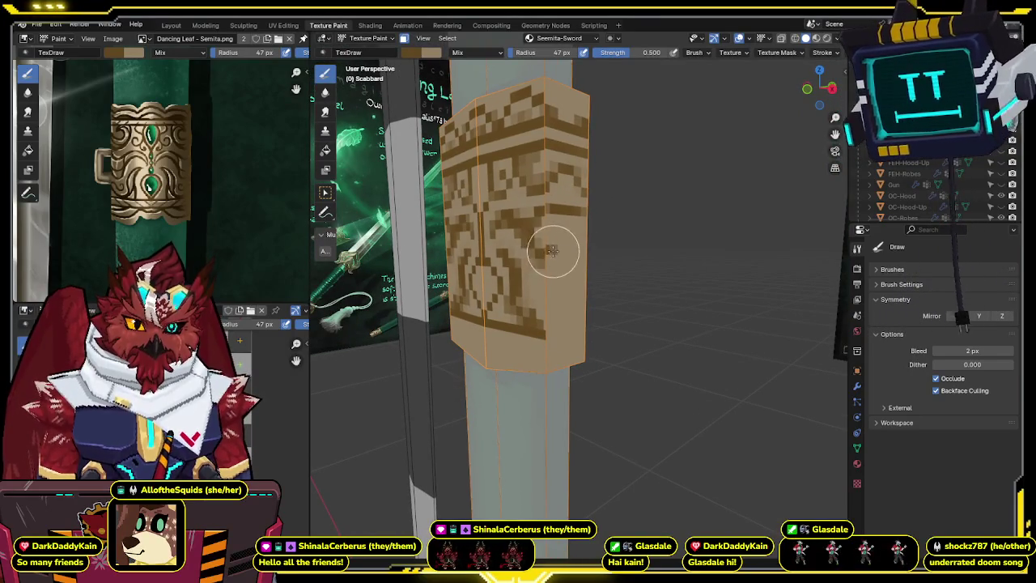
mouse_move(576, 240)
middle_mouse_down()
mouse_move(538, 240)
mouse_move(551, 282)
middle_mouse_up()
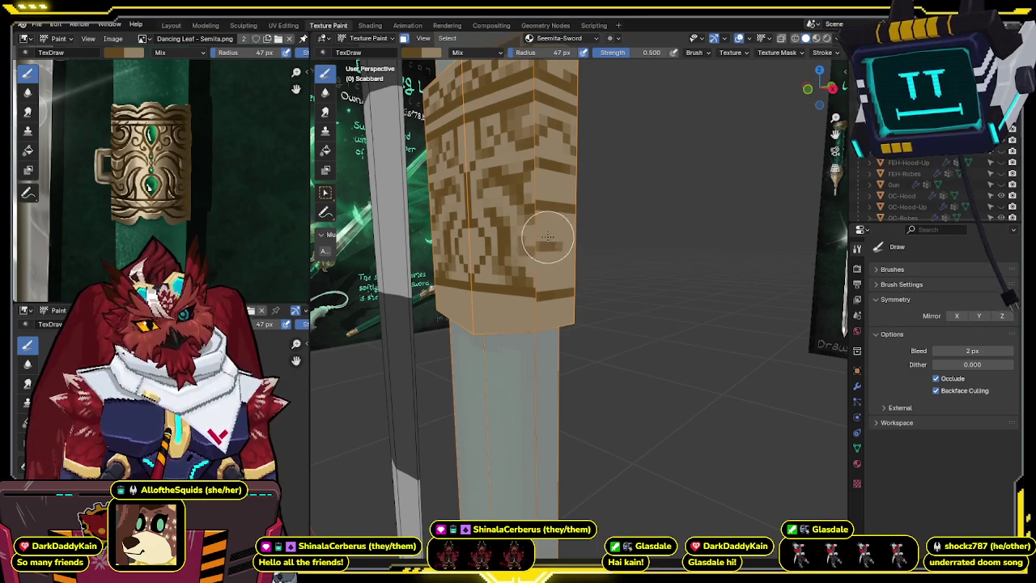
mouse_move(555, 246)
middle_mouse_down()
mouse_move(490, 246)
mouse_move(545, 251)
mouse_move(526, 248)
mouse_move(523, 257)
middle_mouse_up()
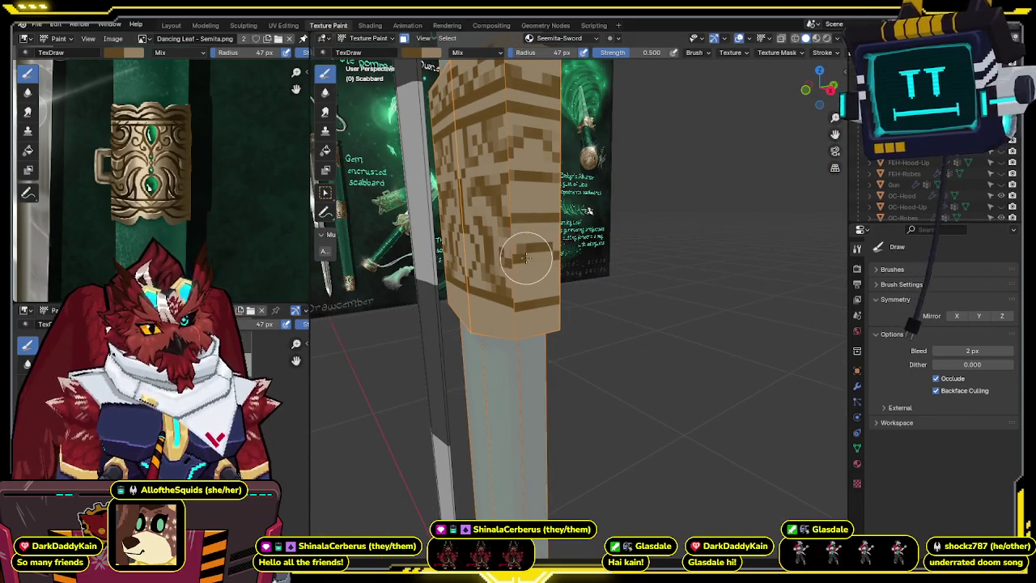
mouse_move(527, 256)
middle_mouse_down()
mouse_move(574, 238)
mouse_move(537, 247)
mouse_move(582, 203)
middle_mouse_up()
left_click(827, 91)
- Toggle between the reference and the pixel-art texture to check the new bottom border pixels
key("z")
key("z")
key("z")
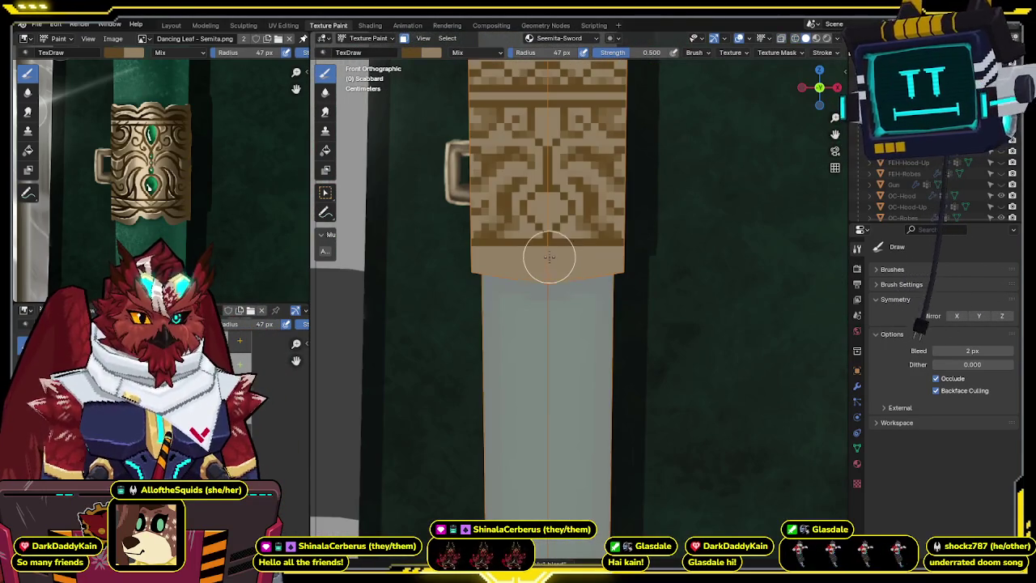
key("z")
key("z")
key("z")
key("z")
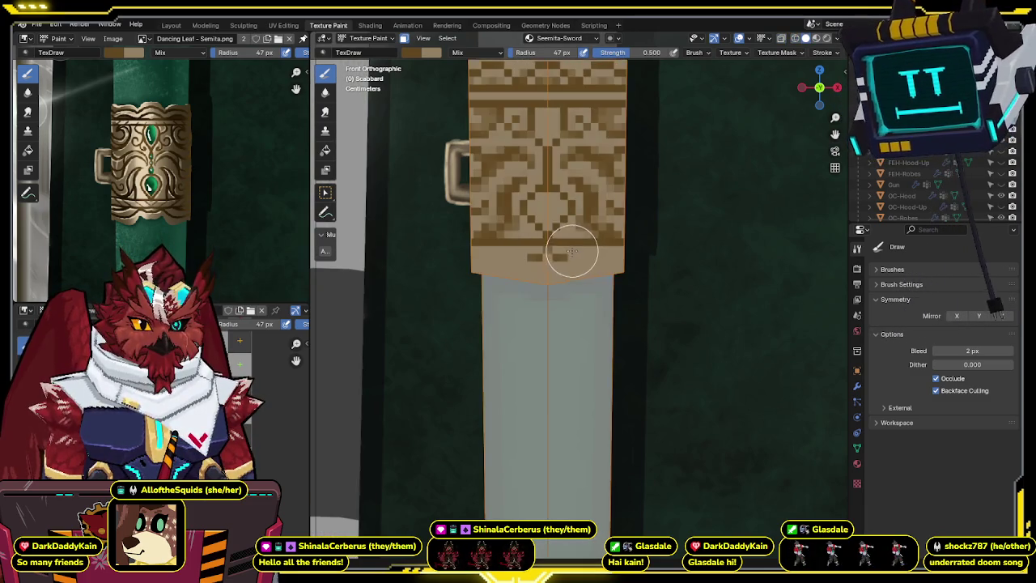
key("z")
key("z")
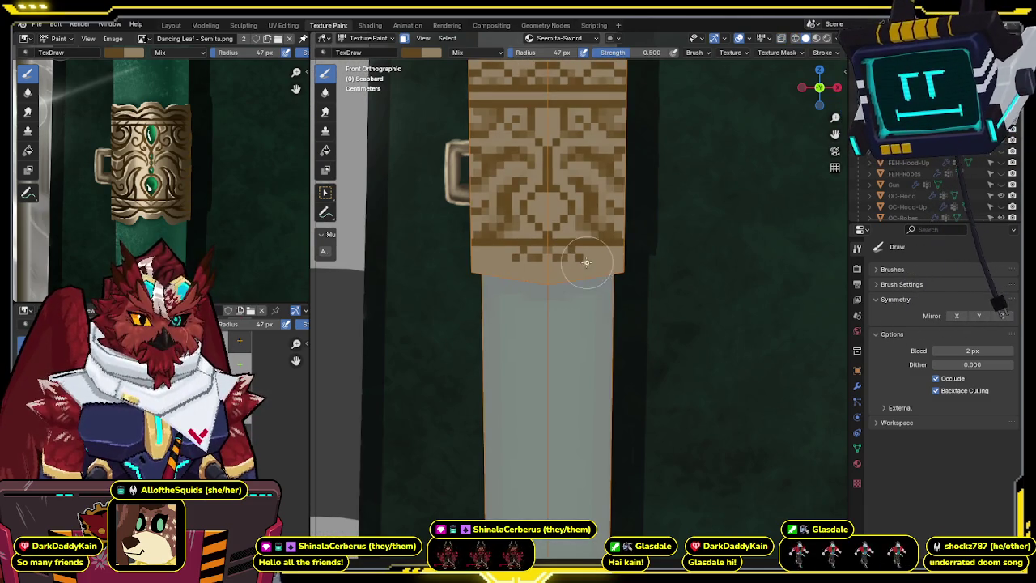
key("z")
key("z")
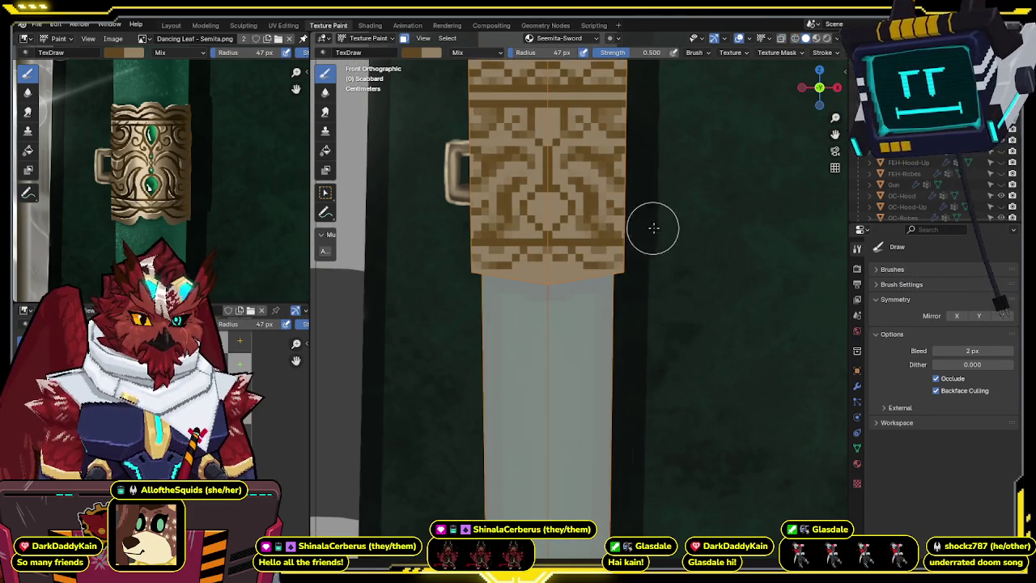
- Orbit around the band to inspect the dark brown border, then return to front view
middle_click_drag(648, 225, 537, 259)
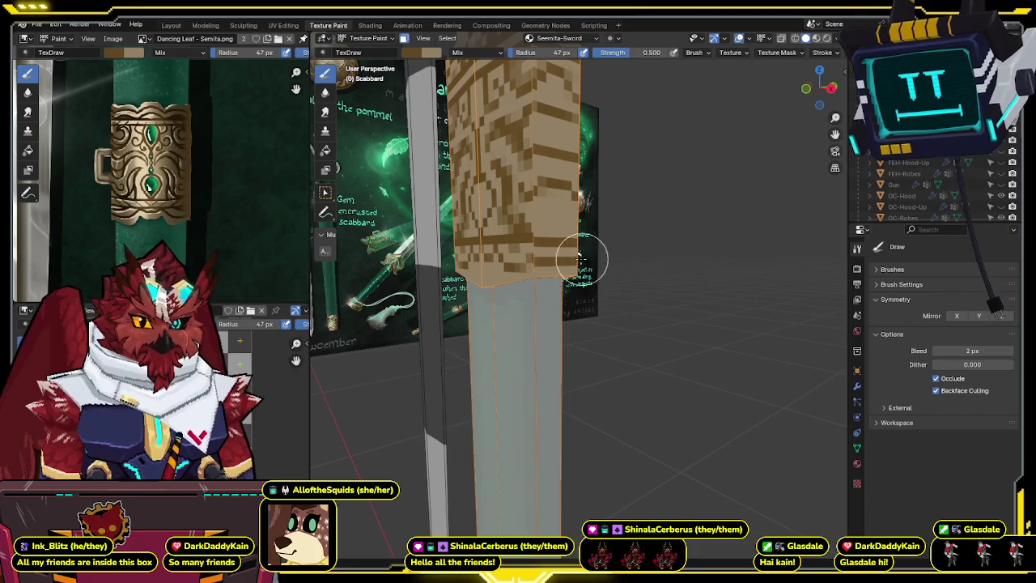
middle_click_drag(579, 257, 593, 249)
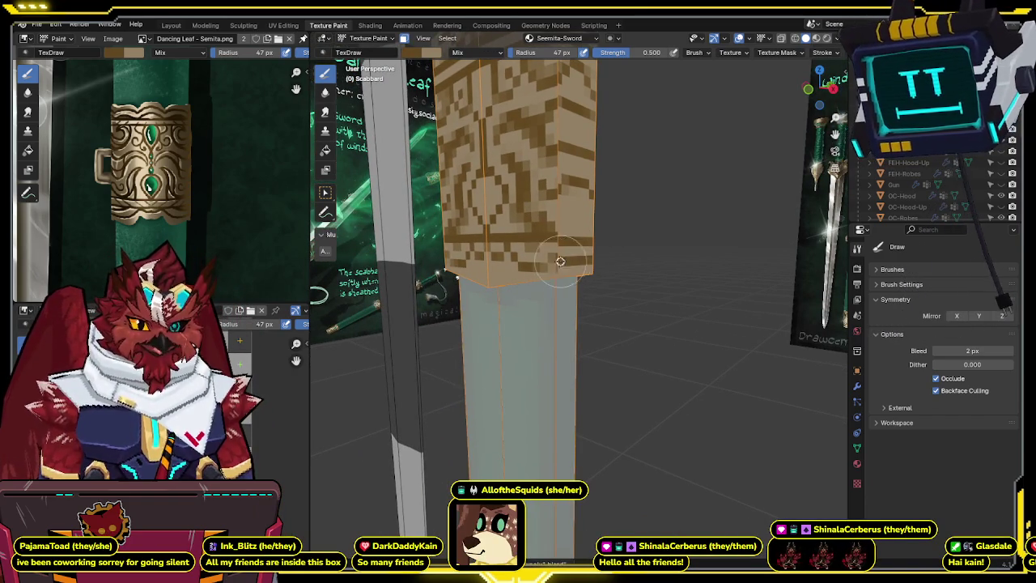
middle_click_drag(554, 269, 578, 265)
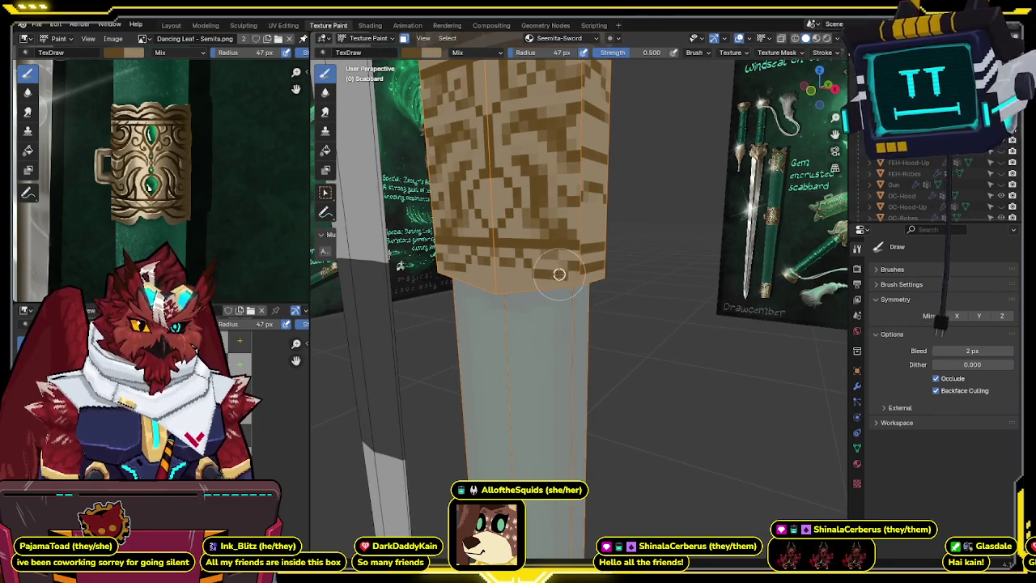
mouse_move(557, 274)
middle_mouse_down()
mouse_move(582, 242)
mouse_move(574, 229)
middle_mouse_up()
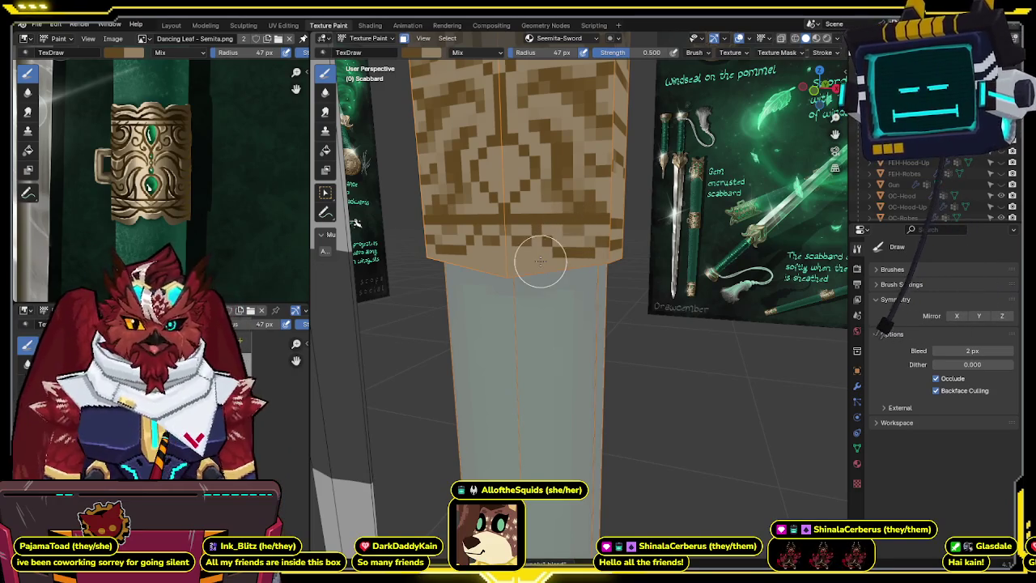
middle_click_drag(545, 257, 543, 259)
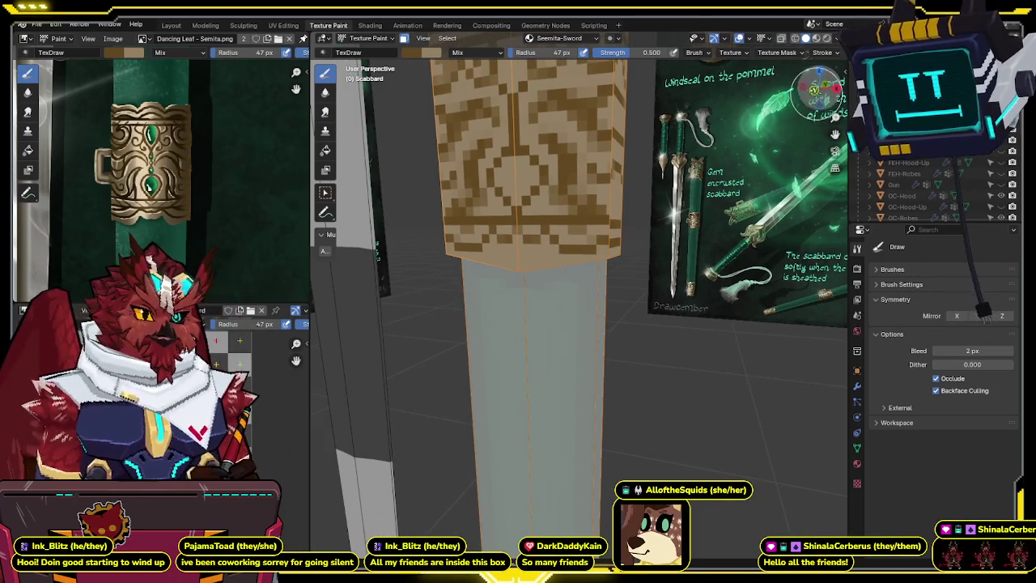
key("KP_1")
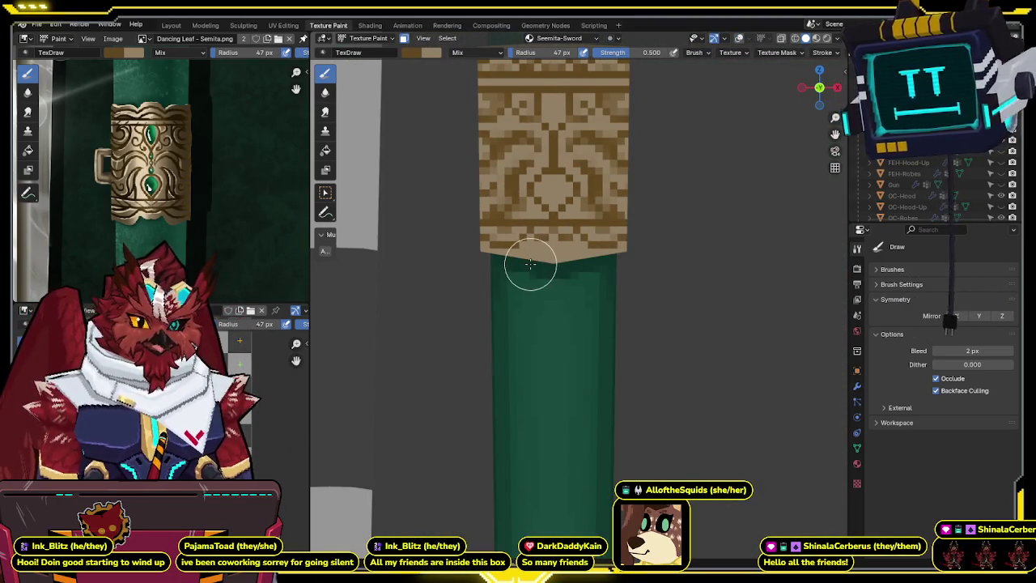
- Sample the scabbard green at full strength and paint green notches along the band's bottom edge
key("s")
key("shift+f")
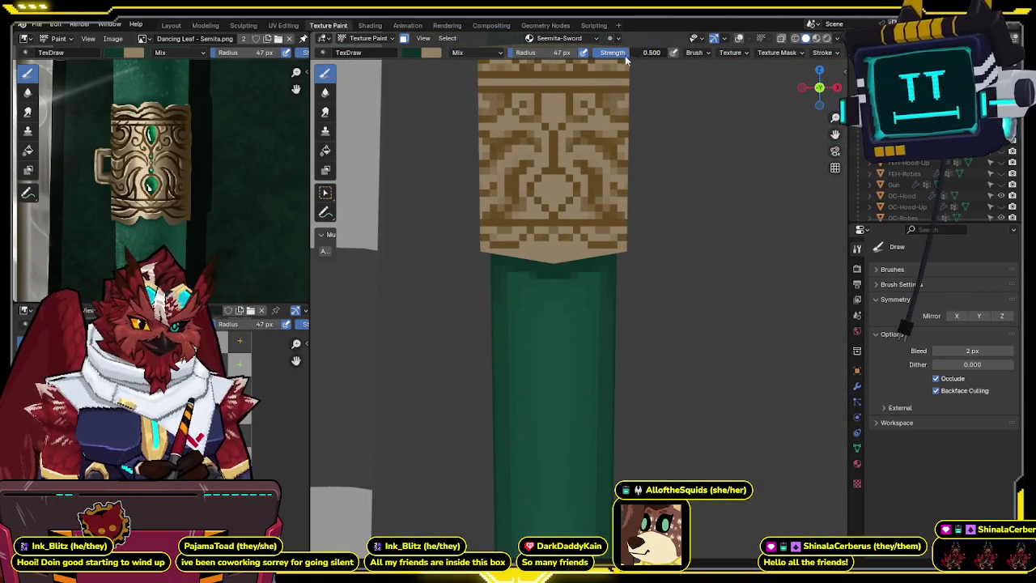
key("shift+z")
key("shift+z")
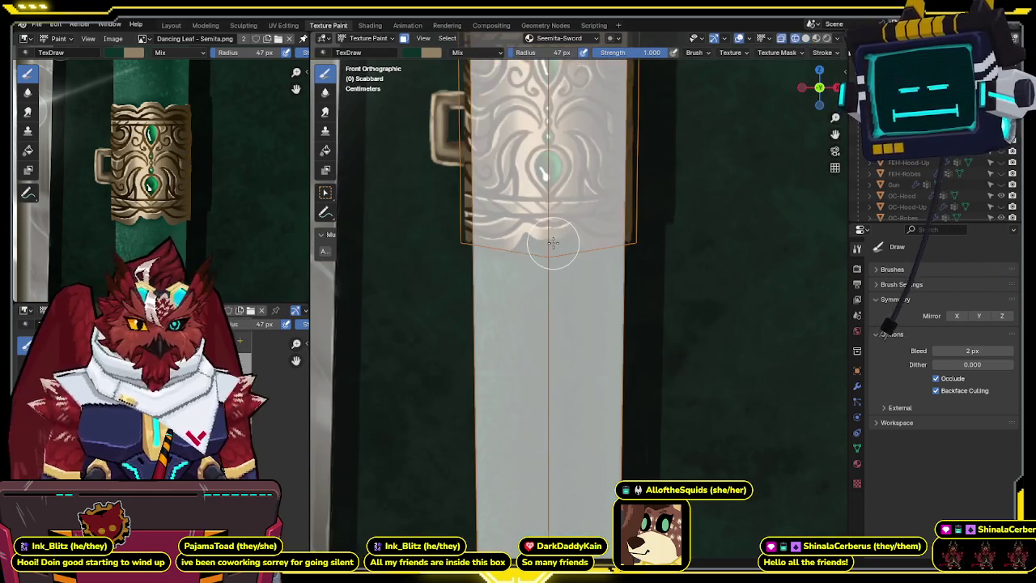
left_click(546, 243)
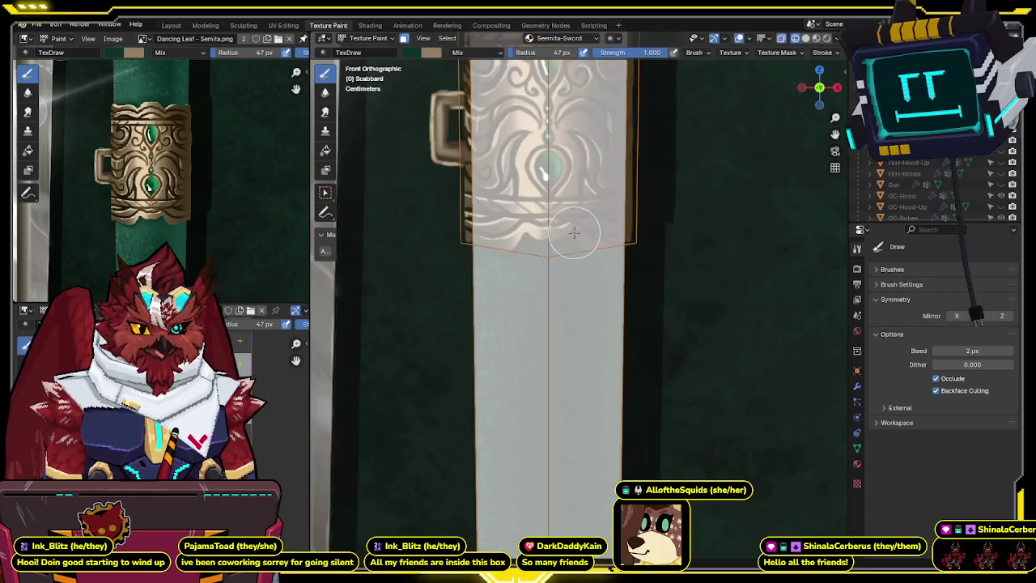
left_click(575, 234)
left_click(567, 245)
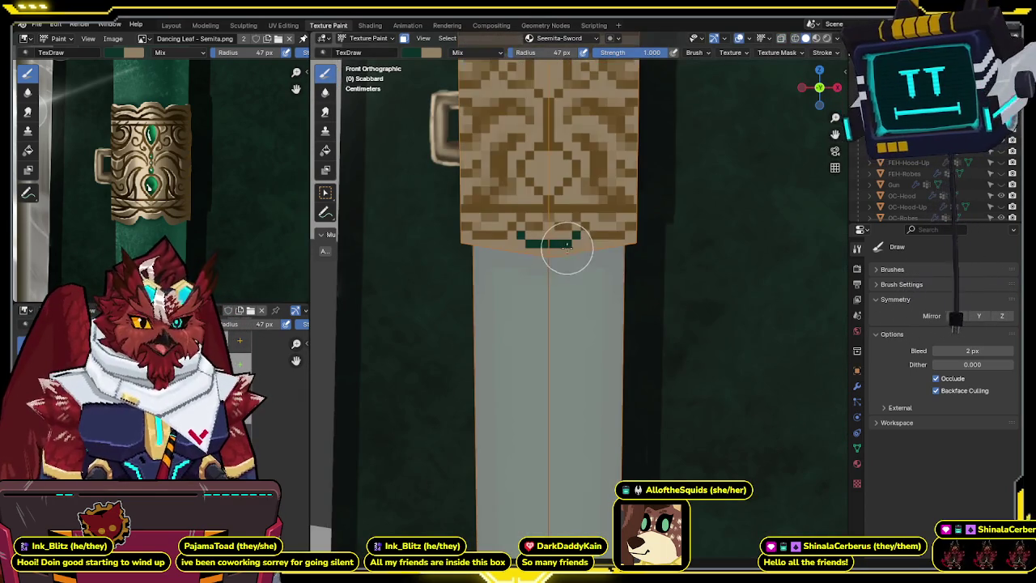
left_click(584, 248)
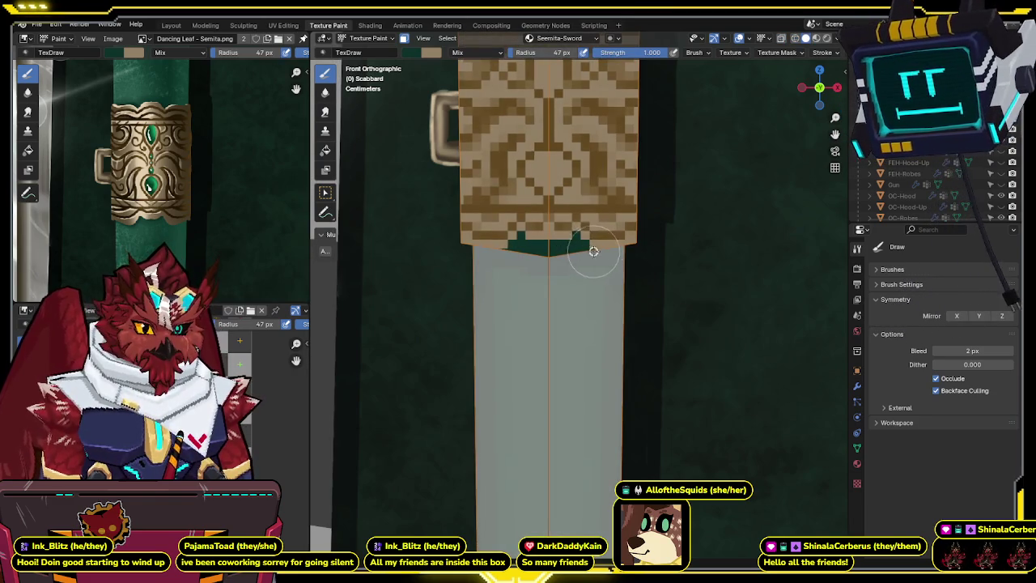
- Orbit to view the band's lower edge from below, swapping the paint colours back and forth
middle_click_drag(597, 248, 587, 208)
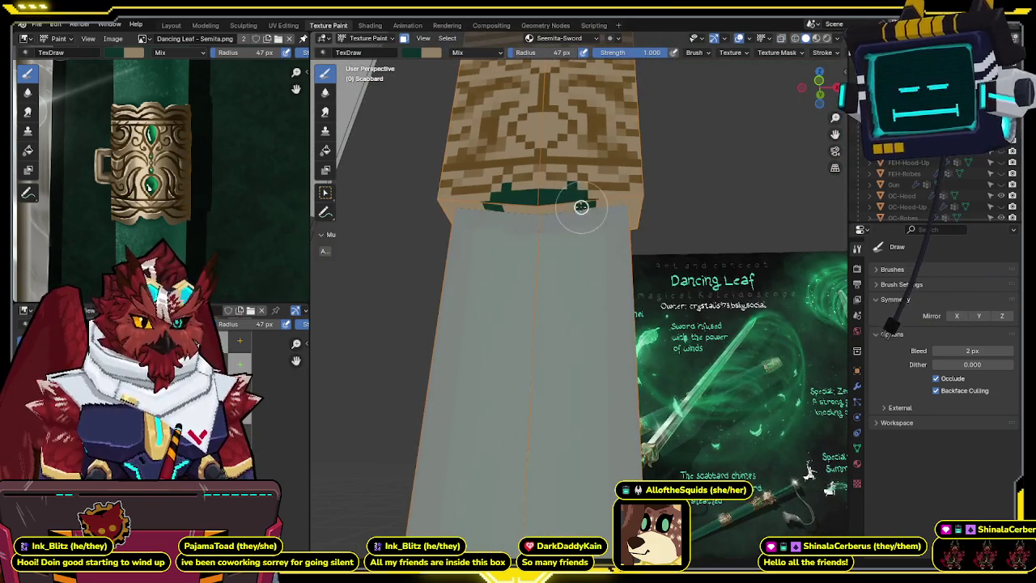
middle_click_drag(571, 207, 583, 196)
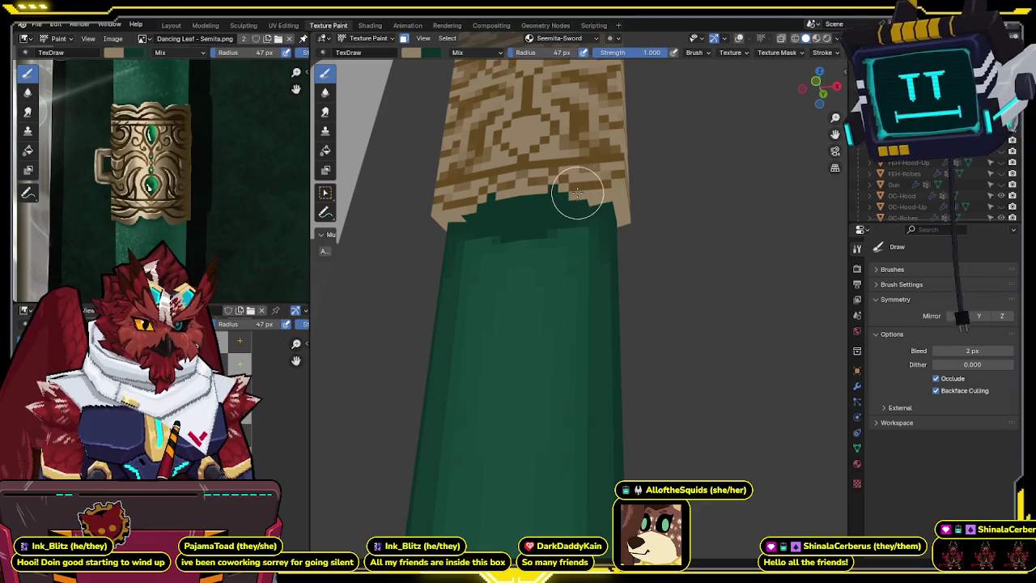
key("x")
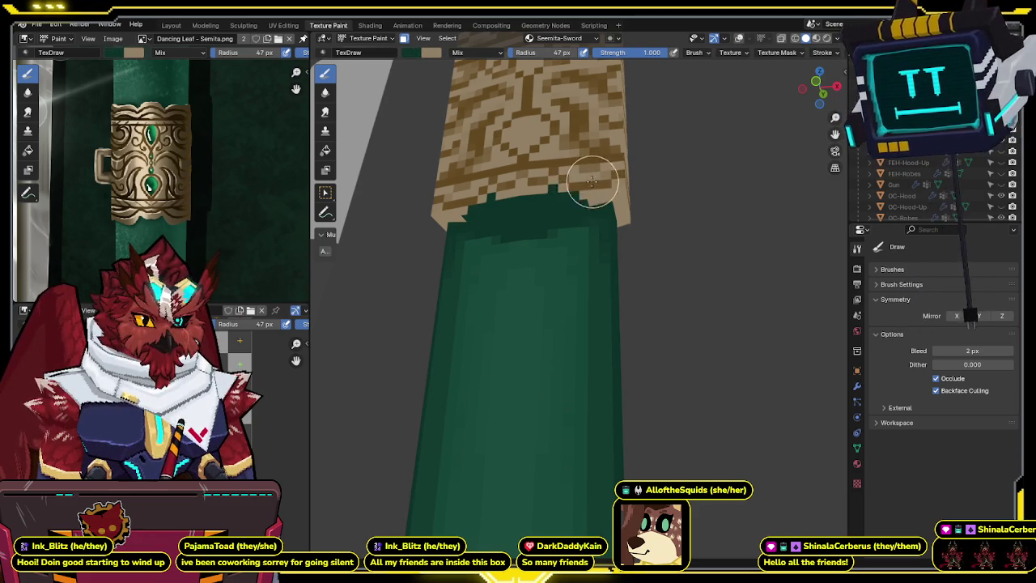
key("x")
mouse_move(582, 191)
middle_mouse_down()
mouse_move(600, 200)
mouse_move(565, 204)
mouse_move(573, 172)
mouse_move(565, 181)
mouse_move(578, 174)
middle_mouse_up()
key("x")
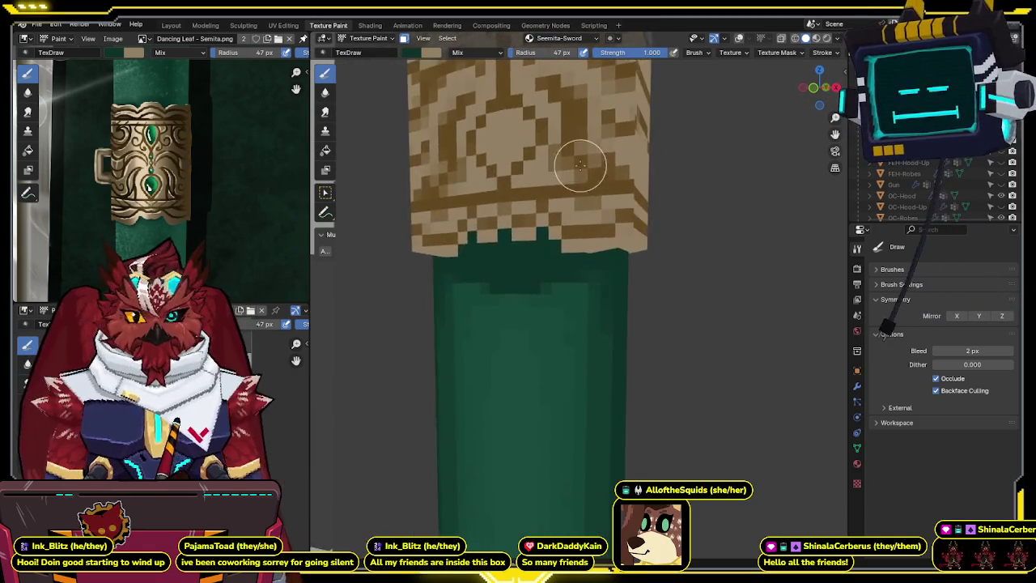
scroll(578, 174, "down", 3)
middle_click_drag(578, 174, 564, 235)
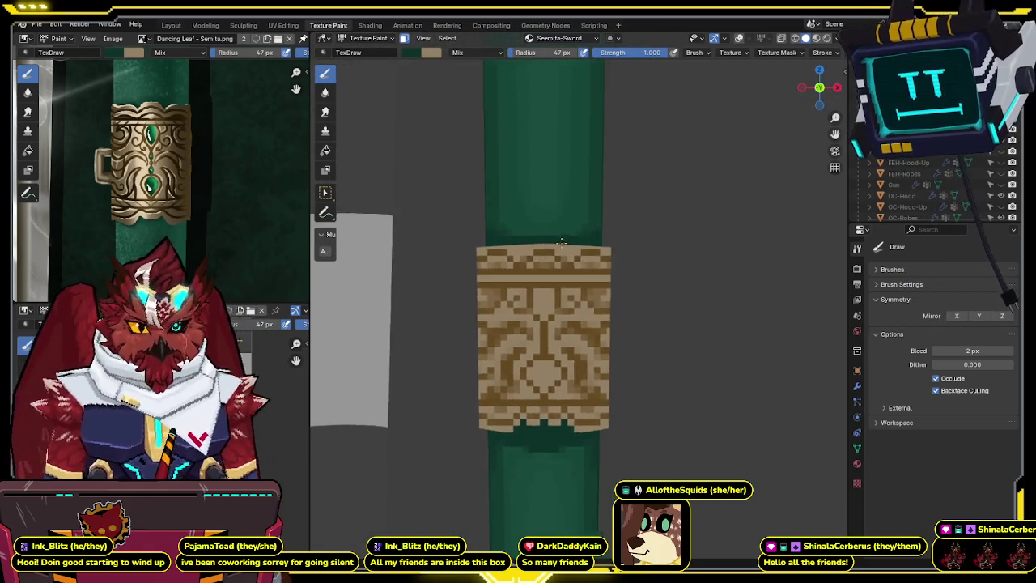
key("shift+z")
key("shift+z")
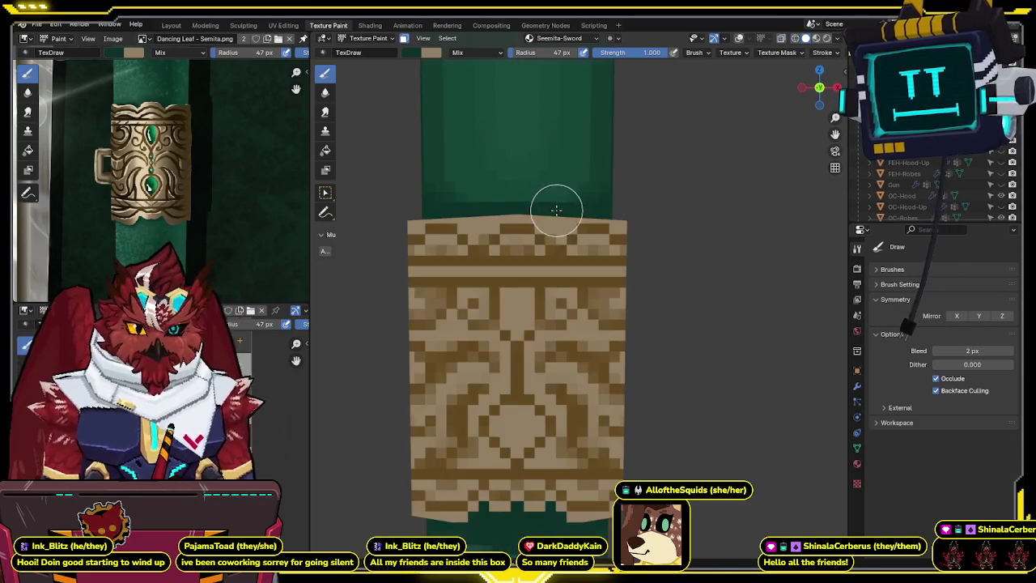
key("shift+z")
key("shift+z")
key("shift+z")
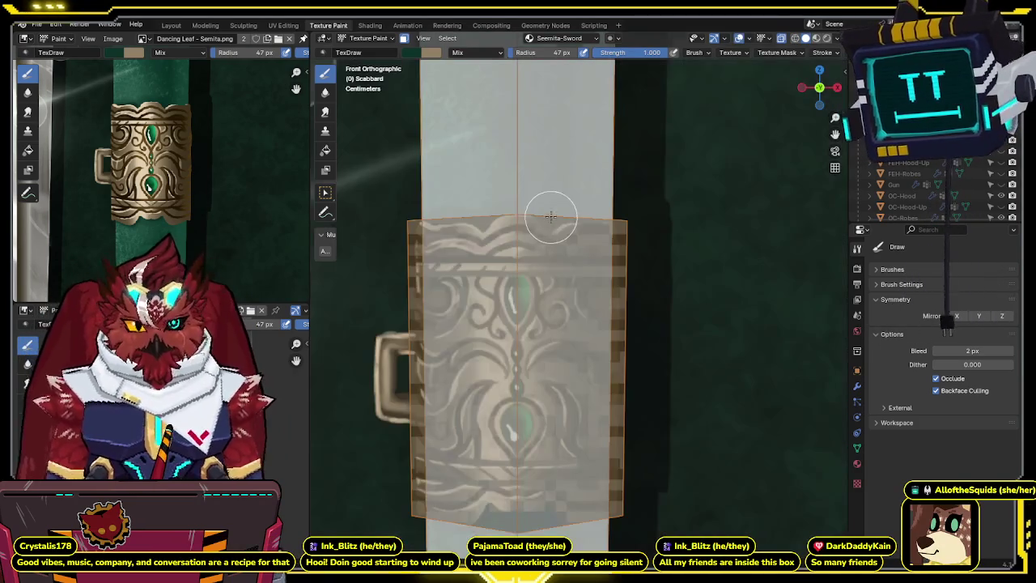
key("shift+z")
middle_click_drag(550, 217, 597, 204, "shift")
key("shift+z")
key("shift+z")
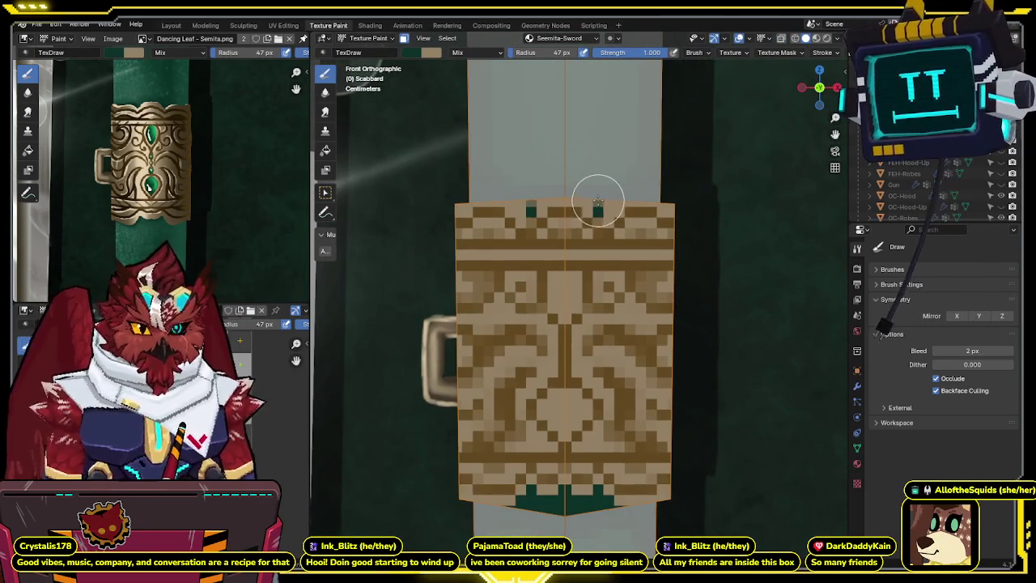
key("shift+z")
key("shift+z")
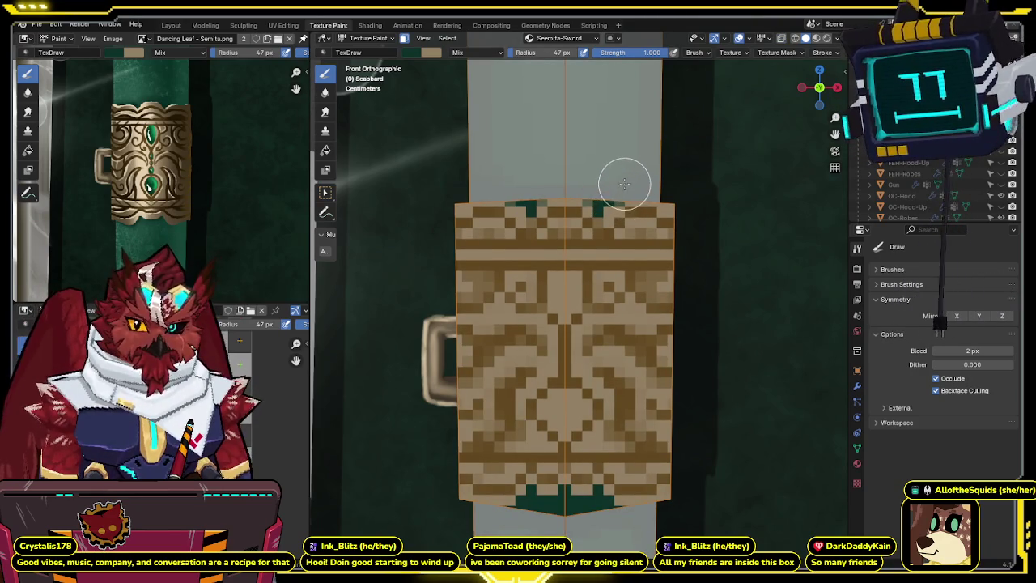
key("shift+z")
key("shift+z")
middle_click_drag(678, 189, 632, 232)
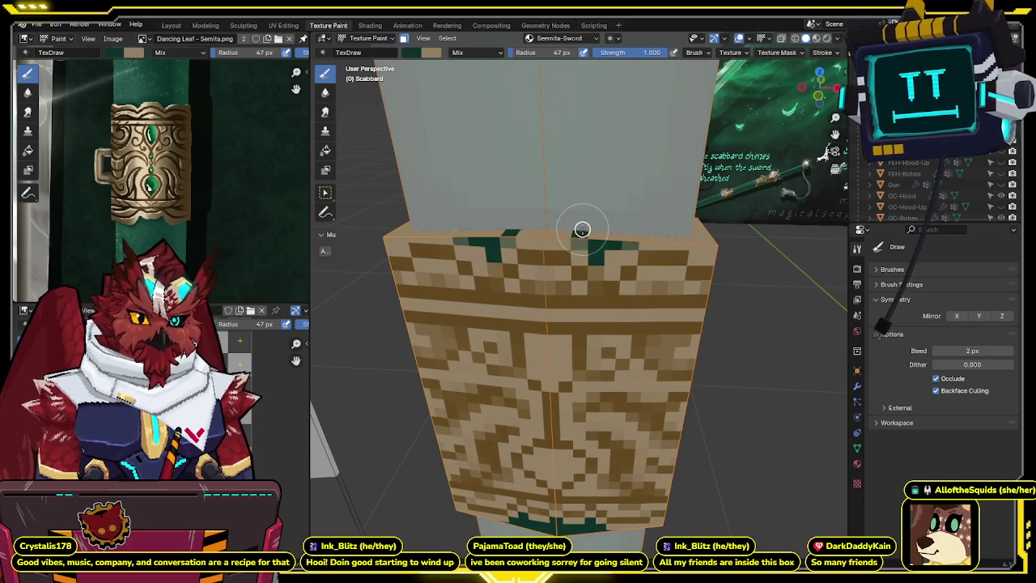
- Paint a tan stroke along the band's top edge where it meets the green
middle_click_drag(627, 227, 574, 255)
mouse_move(555, 279)
left_mouse_down()
mouse_move(543, 277)
mouse_move(613, 287)
left_mouse_up()
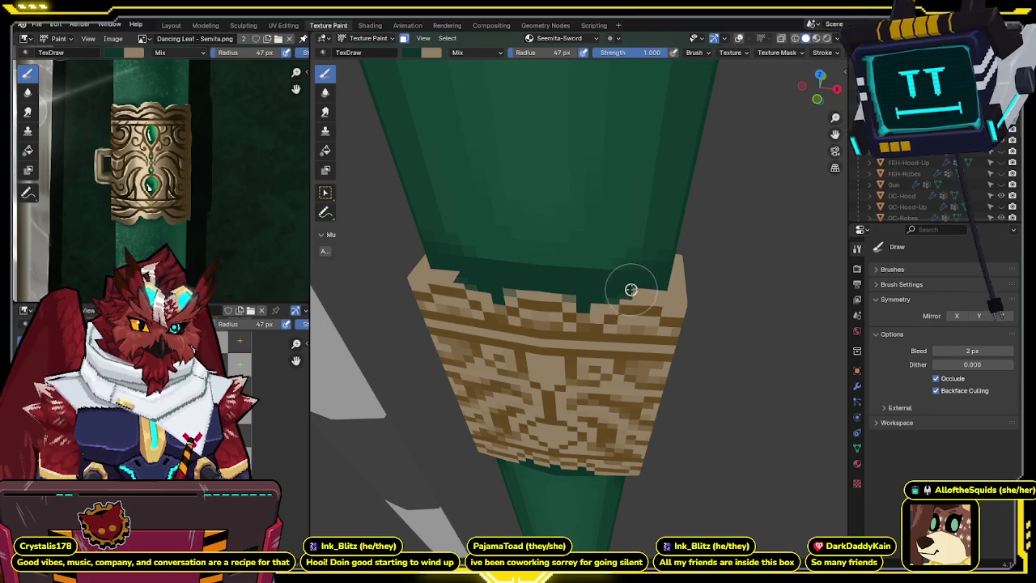
mouse_move(655, 280)
middle_mouse_down()
mouse_move(641, 261)
mouse_move(639, 146)
middle_mouse_up()
- Pan and zoom the view down the scabbard to frame the lower patterned band
scroll(518, 307, "down", 2)
middle_click_drag(509, 314, 526, 259, "shift")
left_click(819, 89)
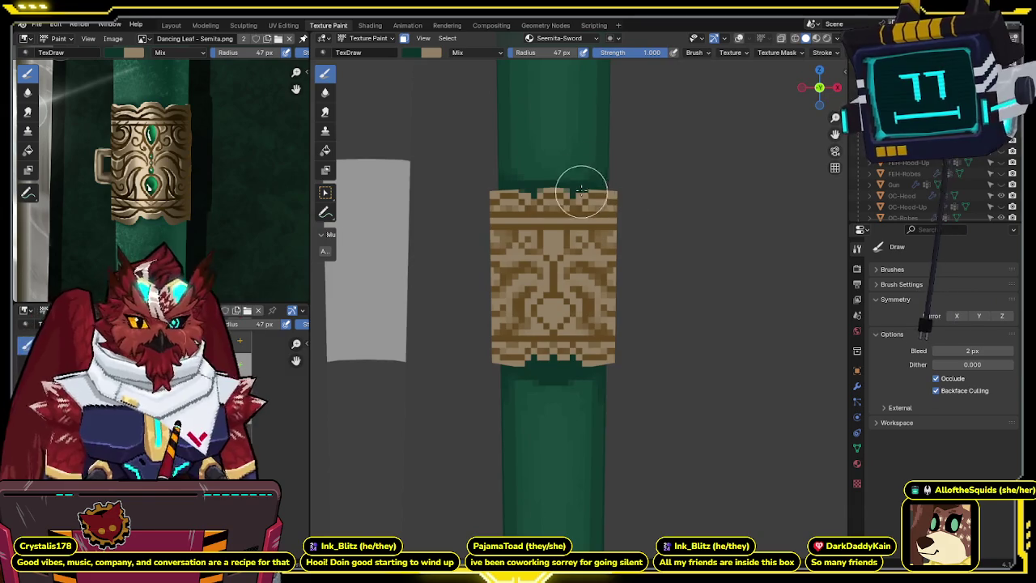
middle_click_drag(584, 194, 275, 417, "shift")
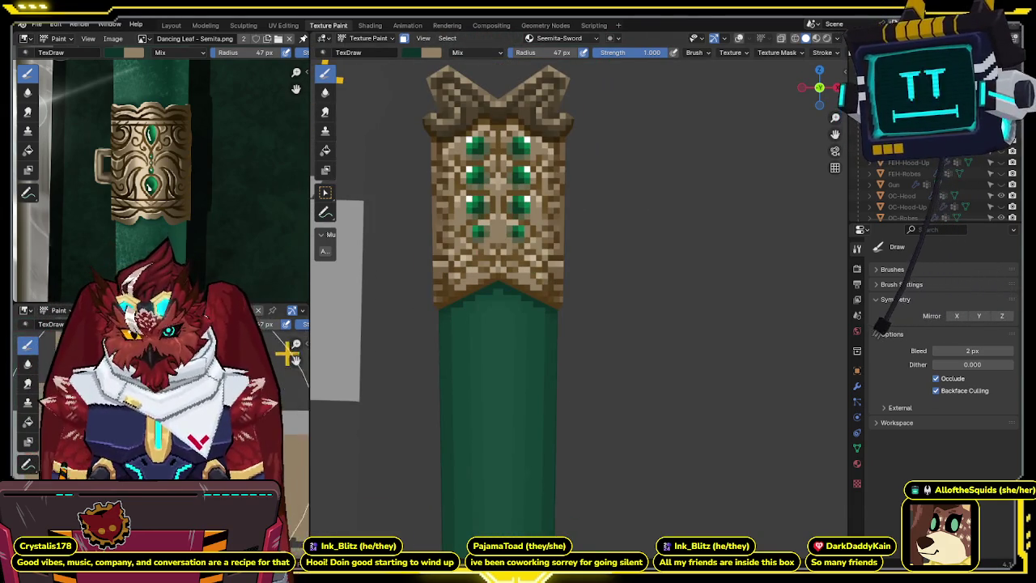
scroll(288, 354, "up", 3)
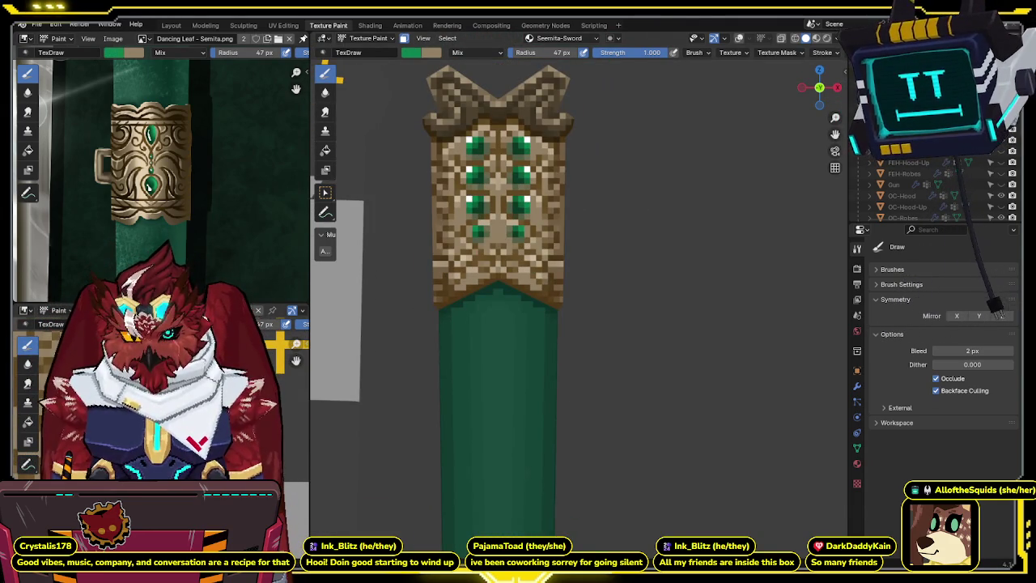
mouse_move(527, 357)
middle_mouse_down("shift")
mouse_move(531, 210)
mouse_move(539, 268)
middle_mouse_up("shift")
scroll(540, 268, "up", 3)
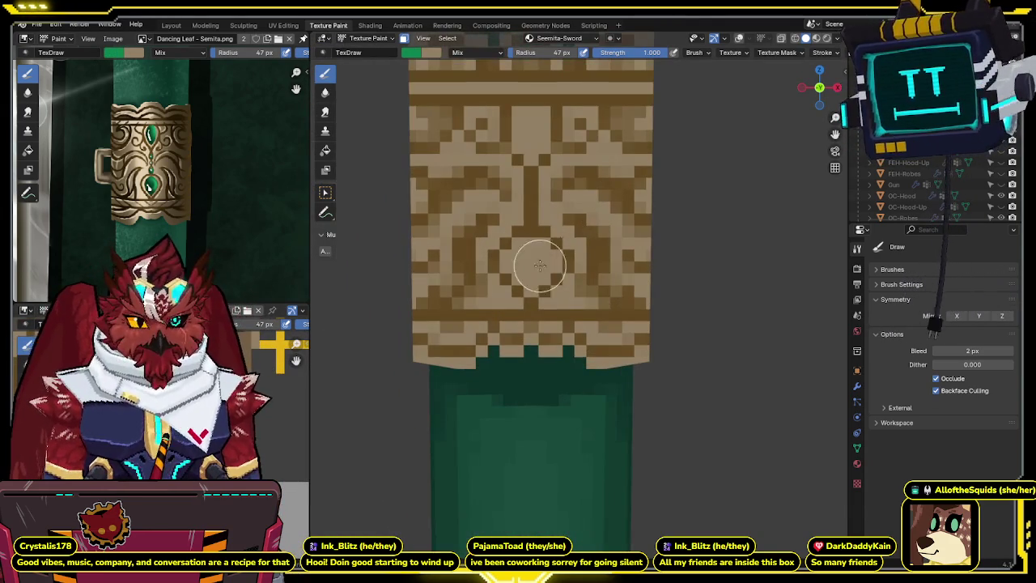
- Paint a green gem at the band's centre, comparing against the original texture
left_click(531, 250)
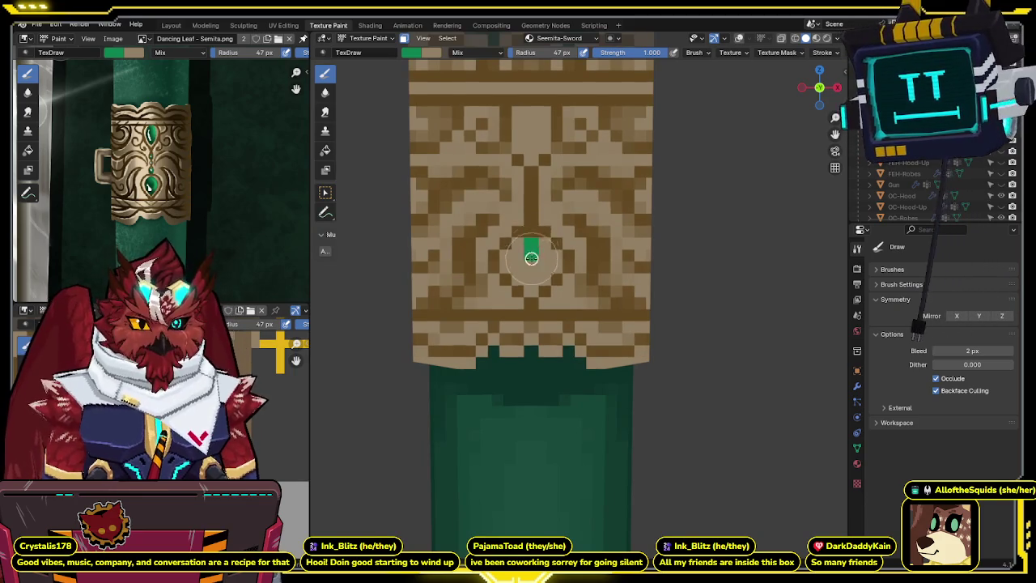
key("1")
key("1")
key("ctrl+z")
key("ctrl+shift+z")
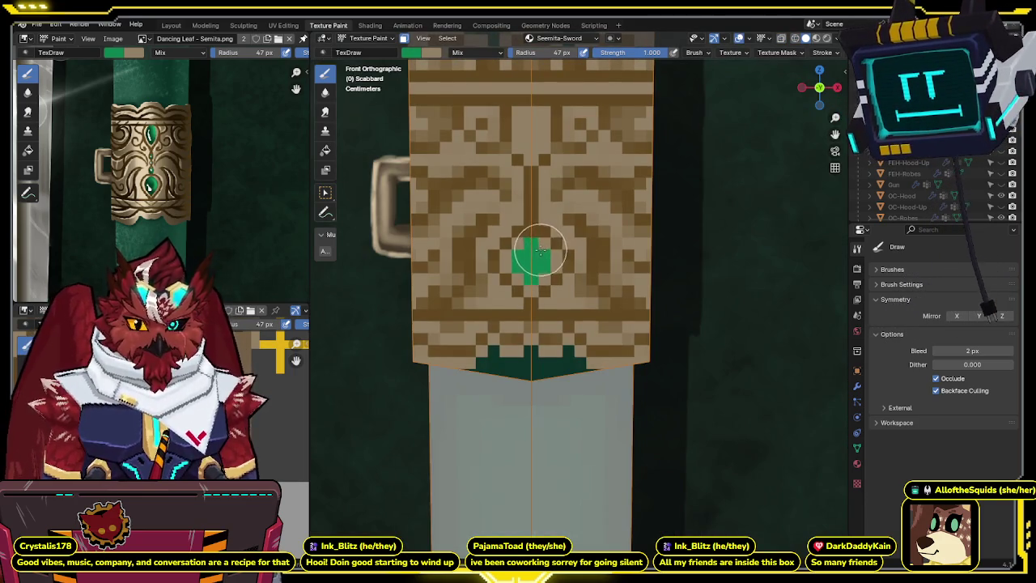
left_click_drag(538, 251, 534, 271)
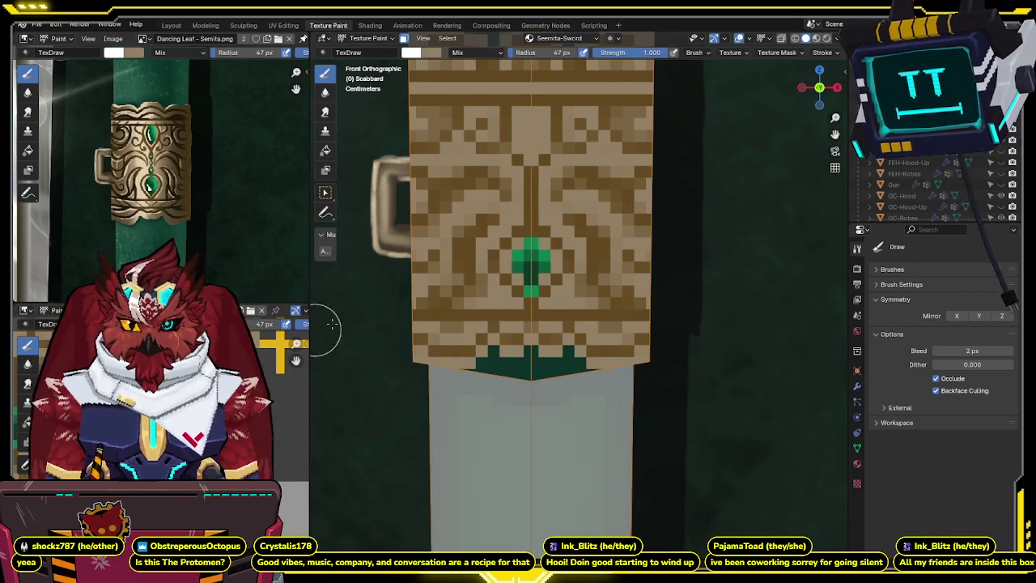
- Add a white highlight above the green gem and darker shading on it
left_click(533, 242)
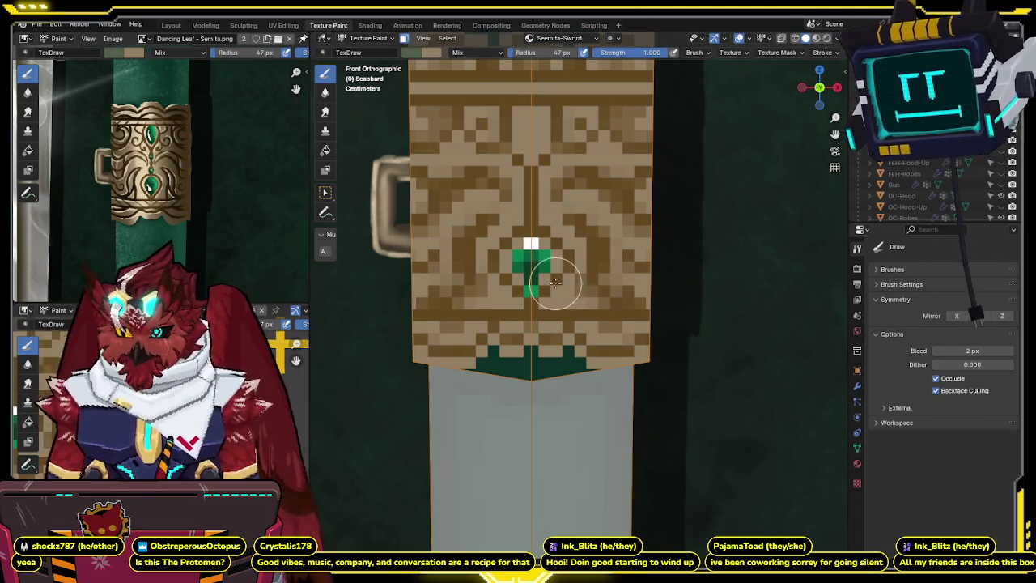
middle_click_drag(569, 265, 572, 268, "shift")
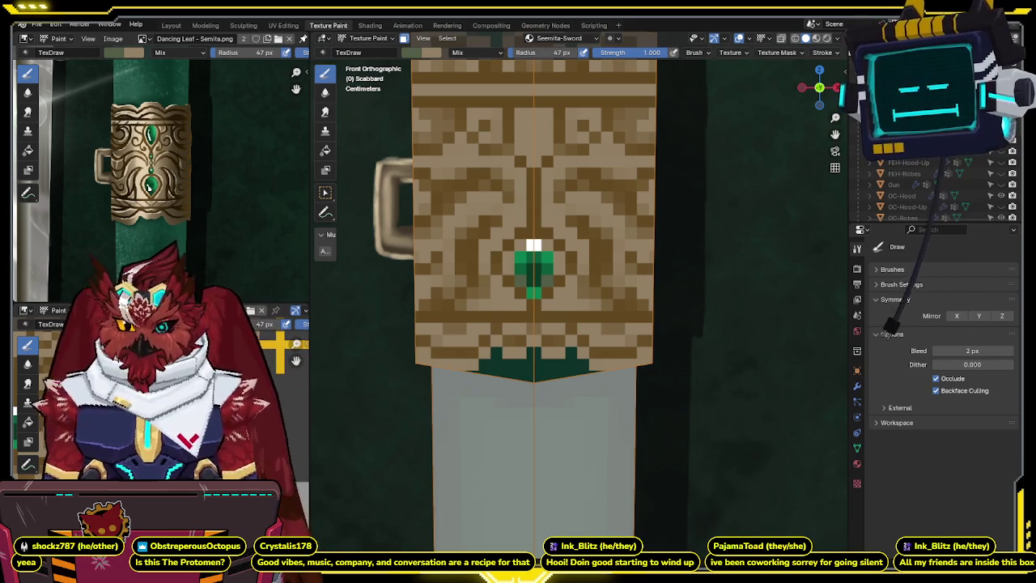
scroll(486, 405, "up", 2, "shift")
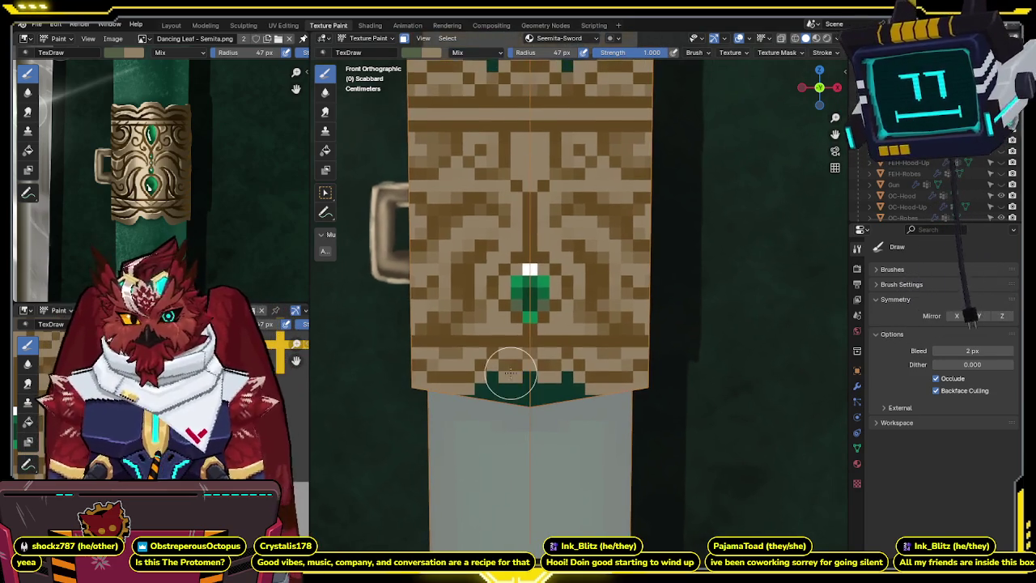
- Sample the gem green and paint green texels up the band's centre line and top stripe
scroll(486, 324, "up", 2, "shift")
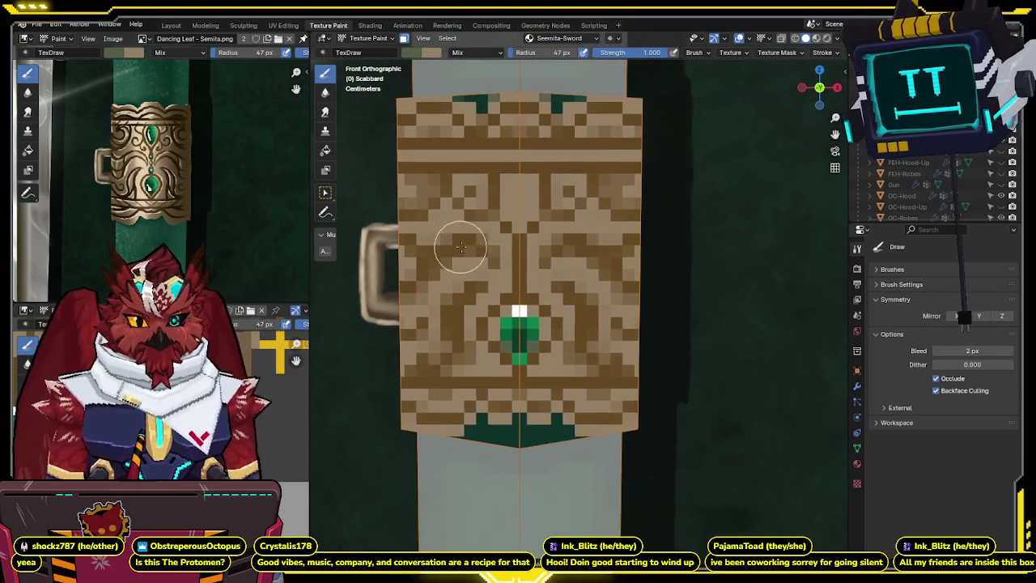
key("s")
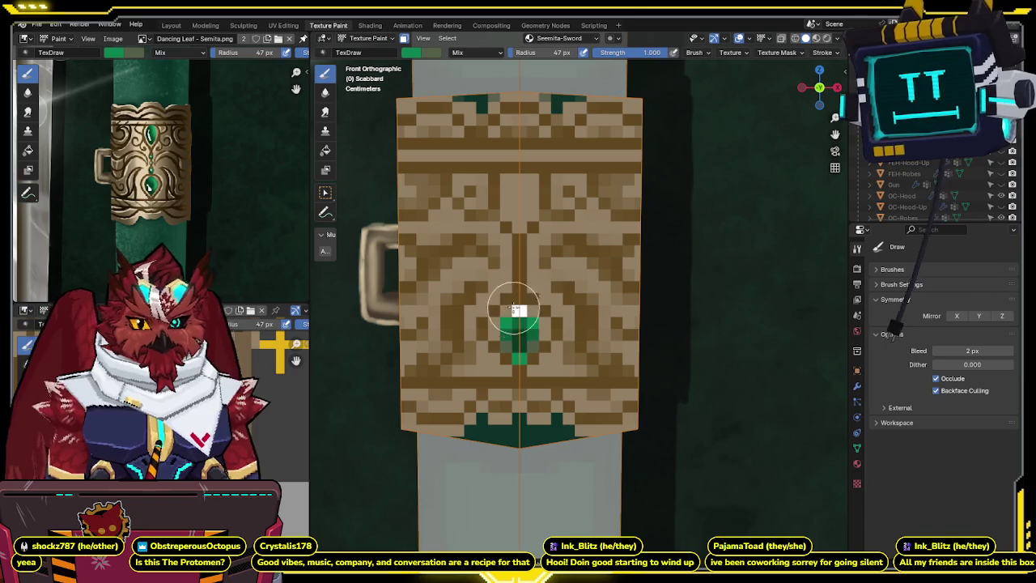
left_click(519, 286)
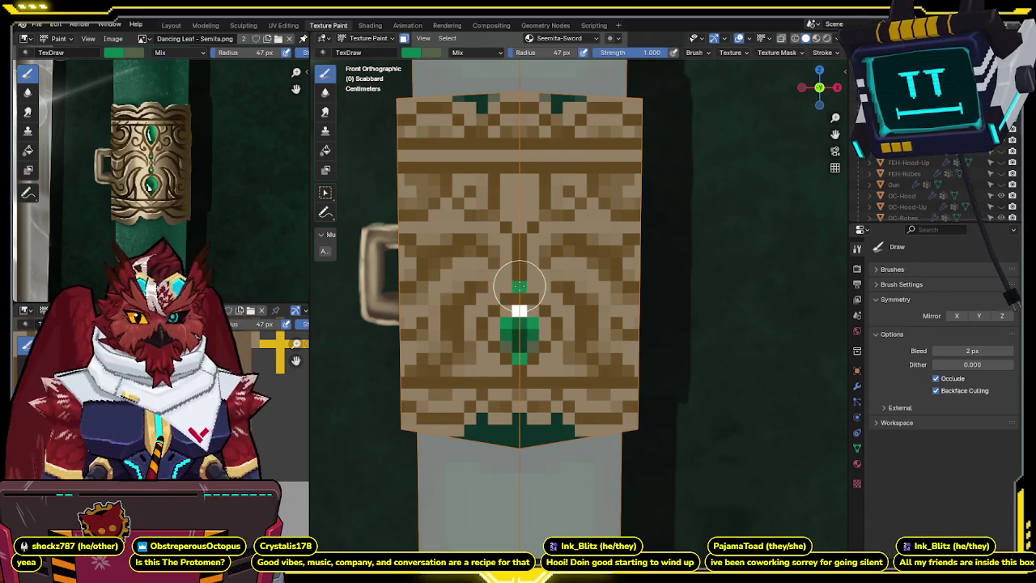
left_click(519, 277)
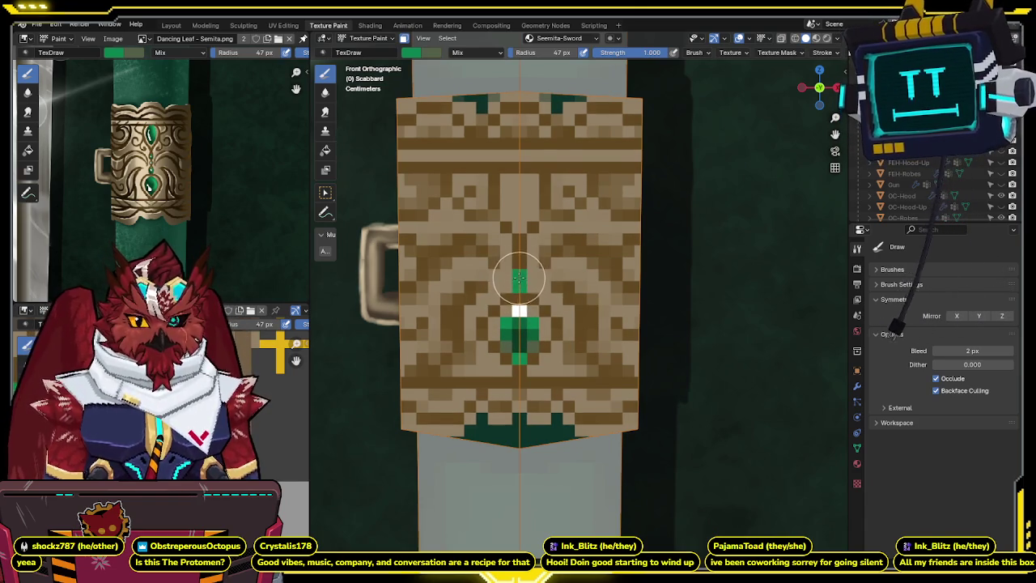
scroll(511, 248, "up", 2, "shift")
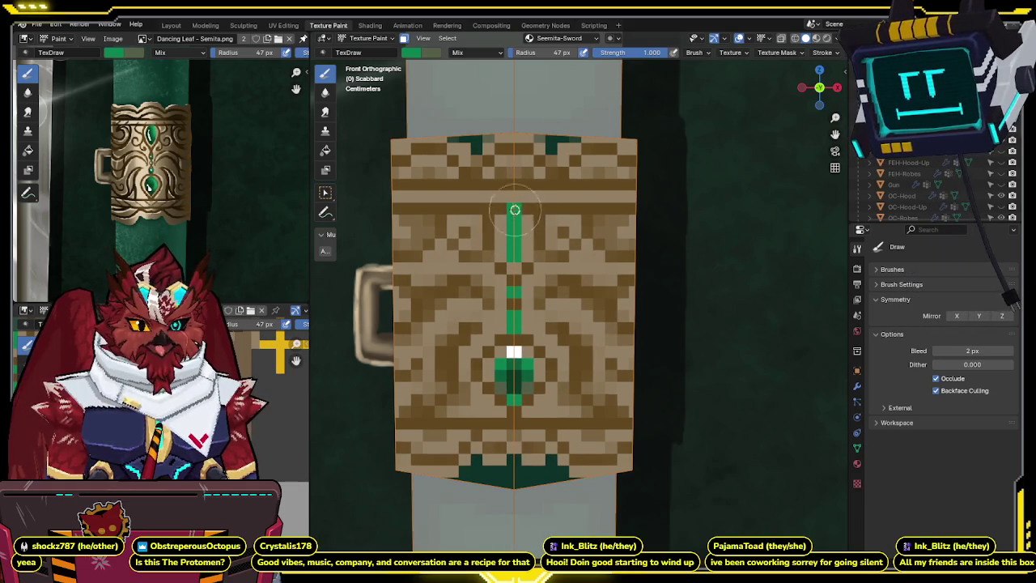
left_click(507, 231)
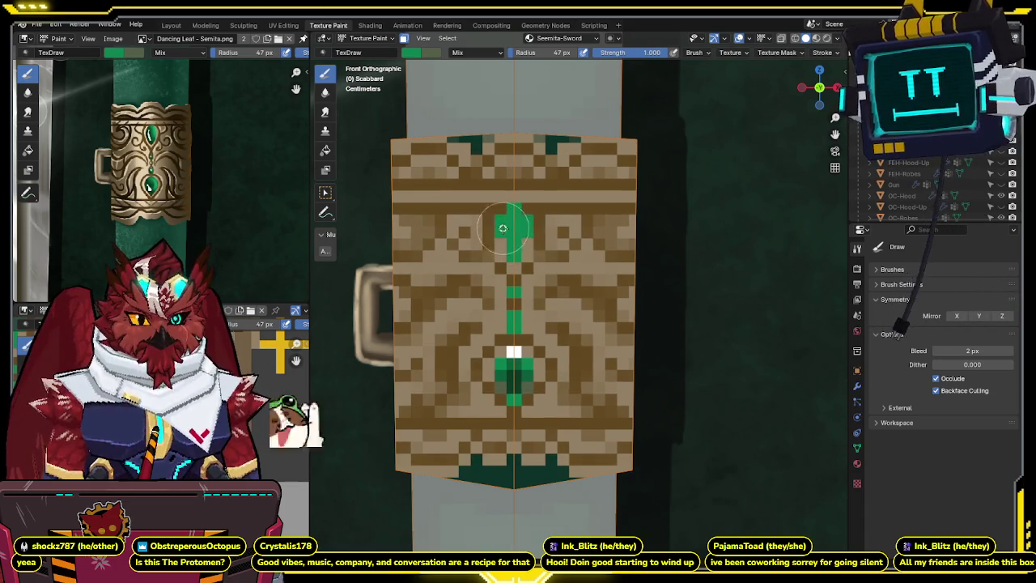
scroll(507, 220, "down", 1, "shift")
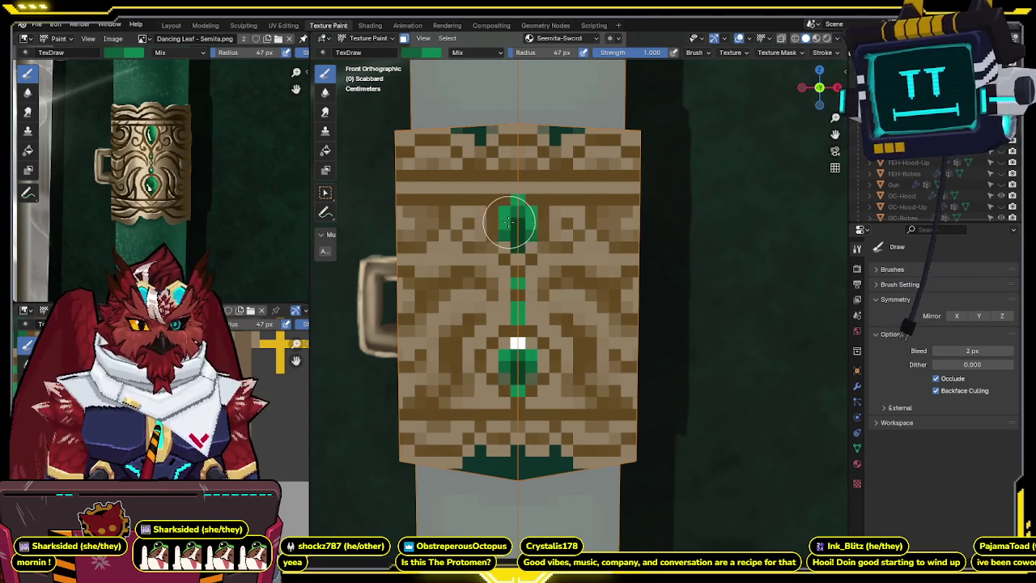
- Toggle the paint colour white and back to green, then lower brush strength slightly
key("s")
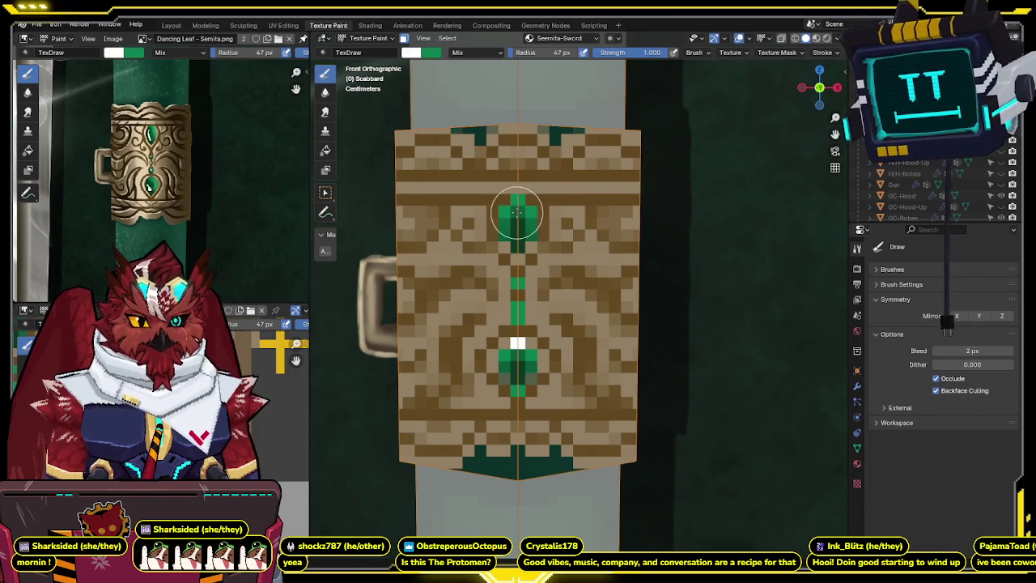
key("s")
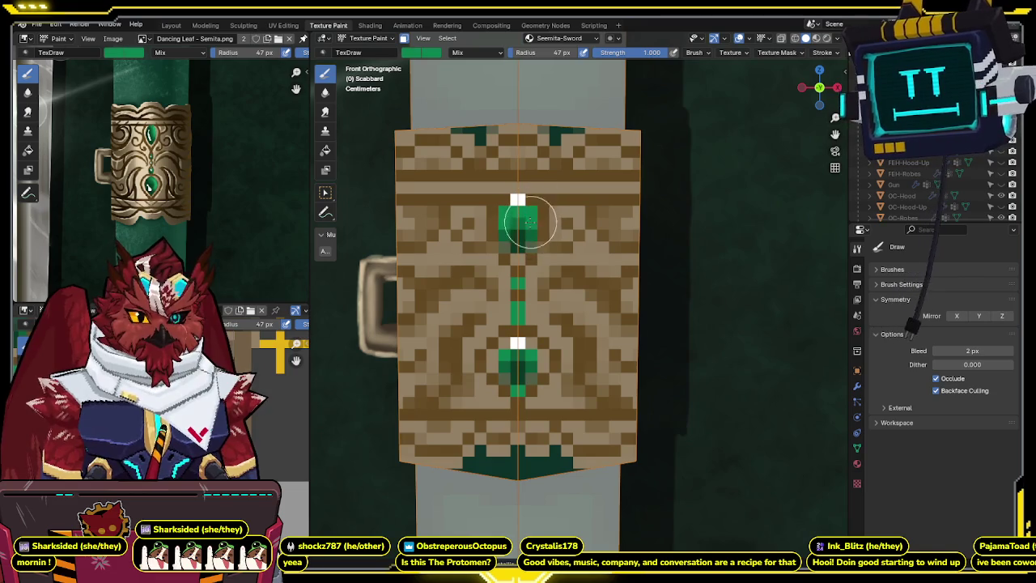
left_click_drag(613, 54, 556, 199)
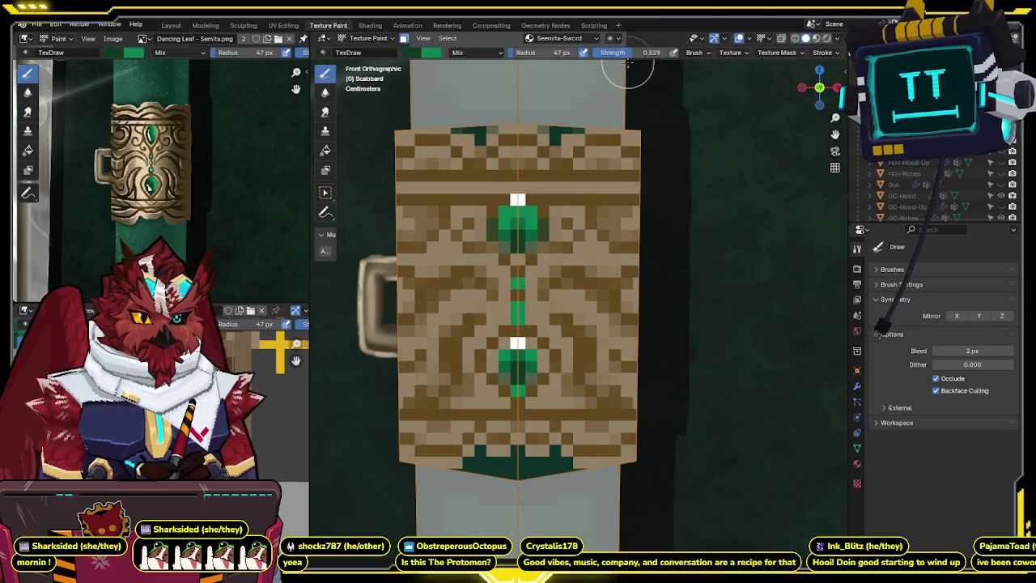
- Weaken the brush strength further and frame the scabbard band
left_click_drag(641, 53, 581, 179)
middle_click_drag(540, 362, 553, 287, "shift")
scroll(553, 287, "up", 1)
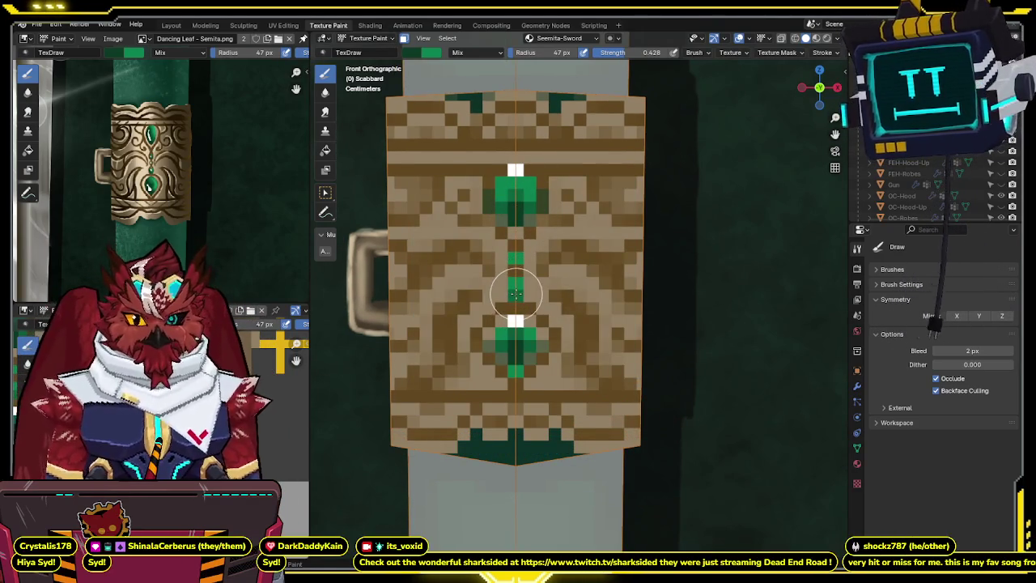
scroll(529, 255, "down", 3)
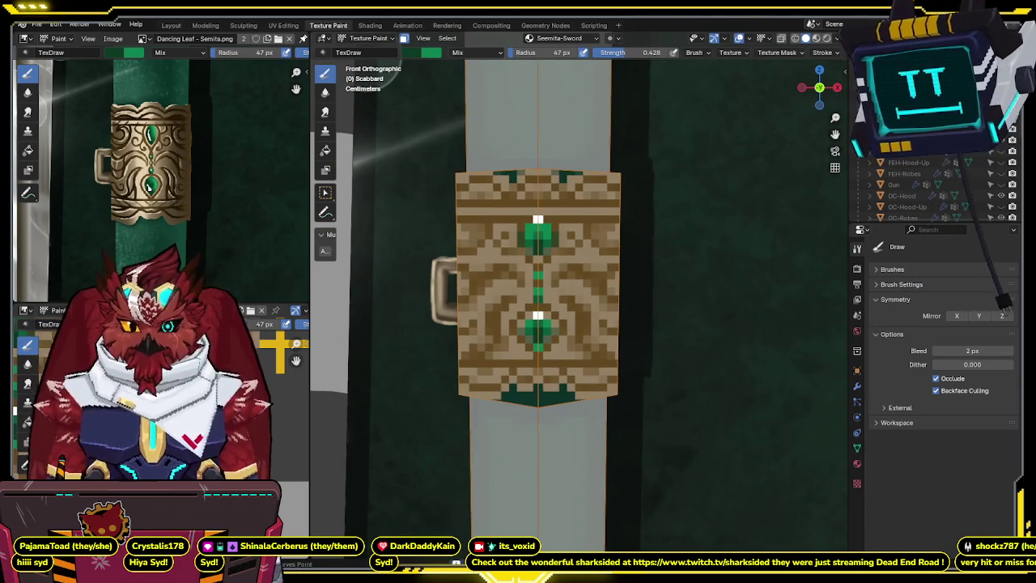
- Switch the colour to tan at 0.5 strength and paint around the upper gem
key("x")
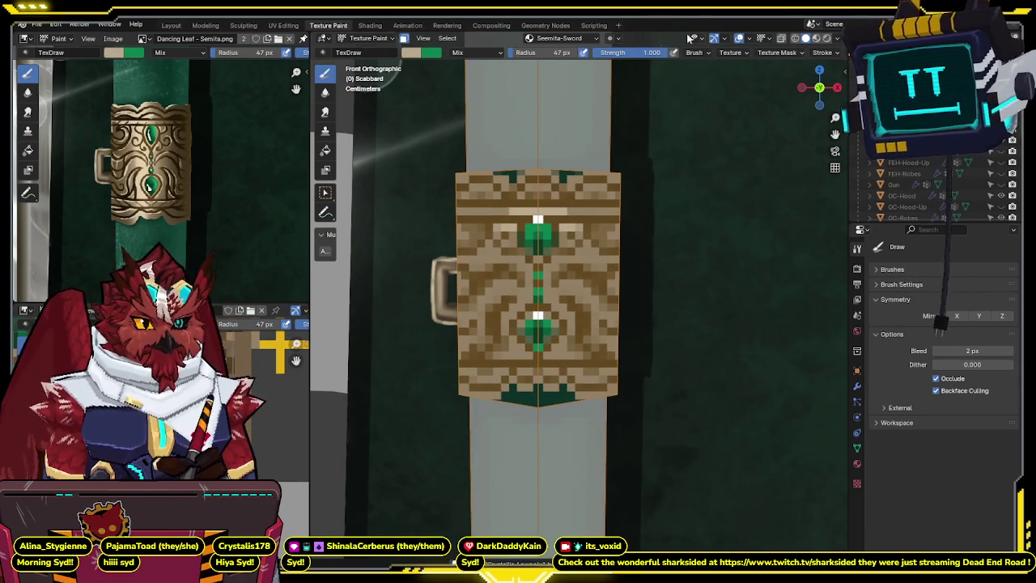
type("0.5")
key("Return")
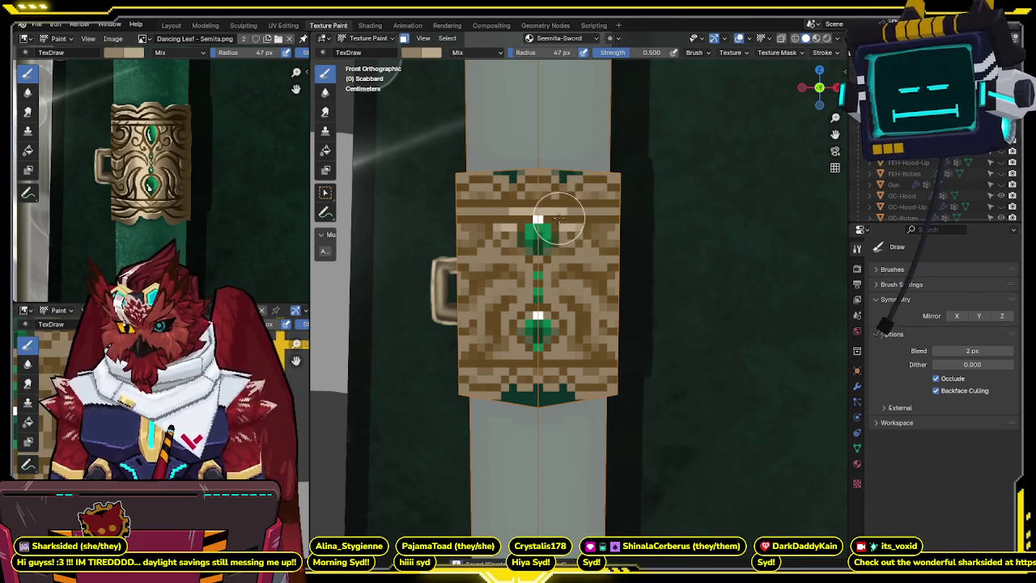
middle_click_drag(538, 214, 540, 213, "shift")
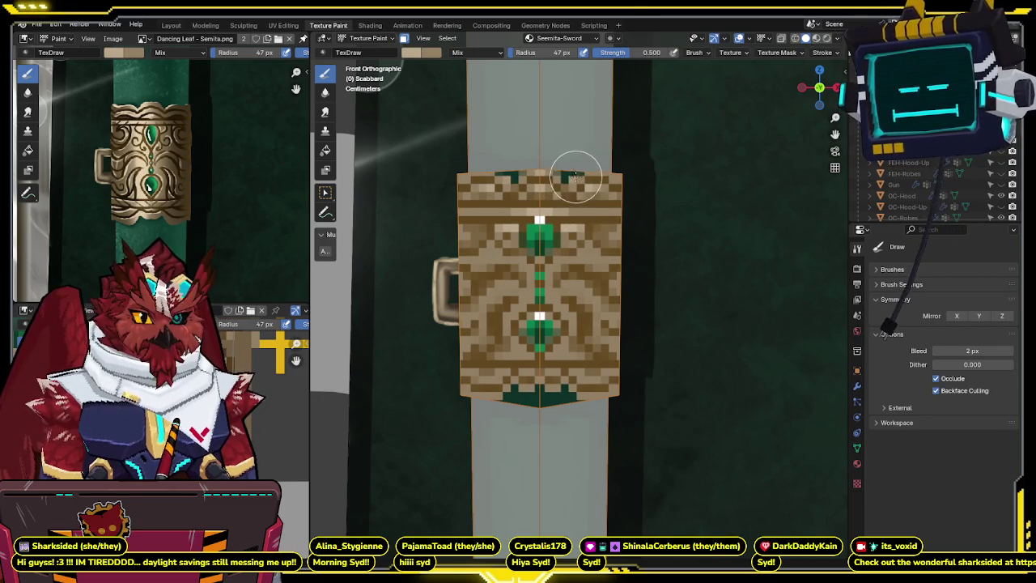
middle_click_drag(577, 176, 563, 257)
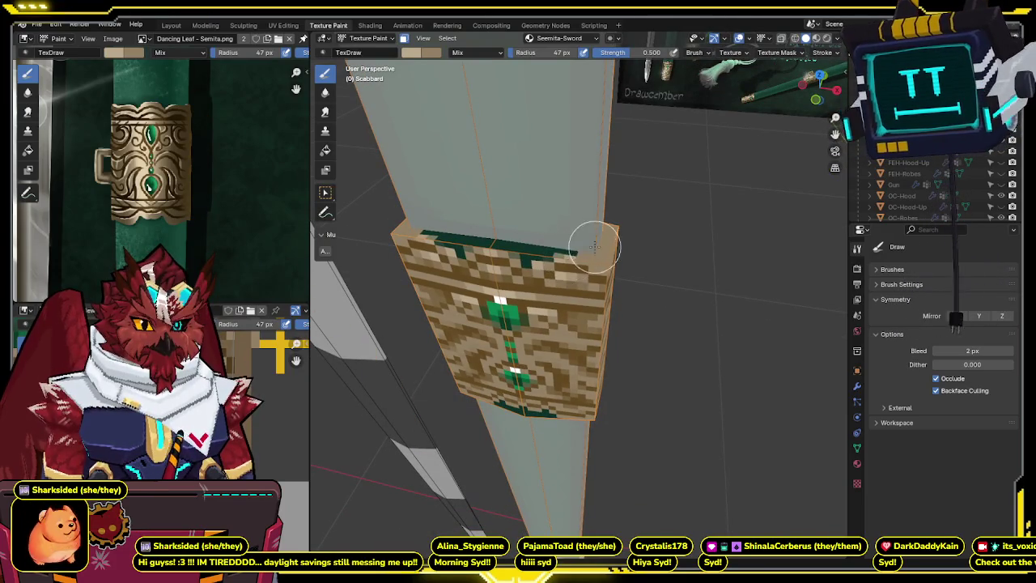
middle_click_drag(581, 255, 574, 253)
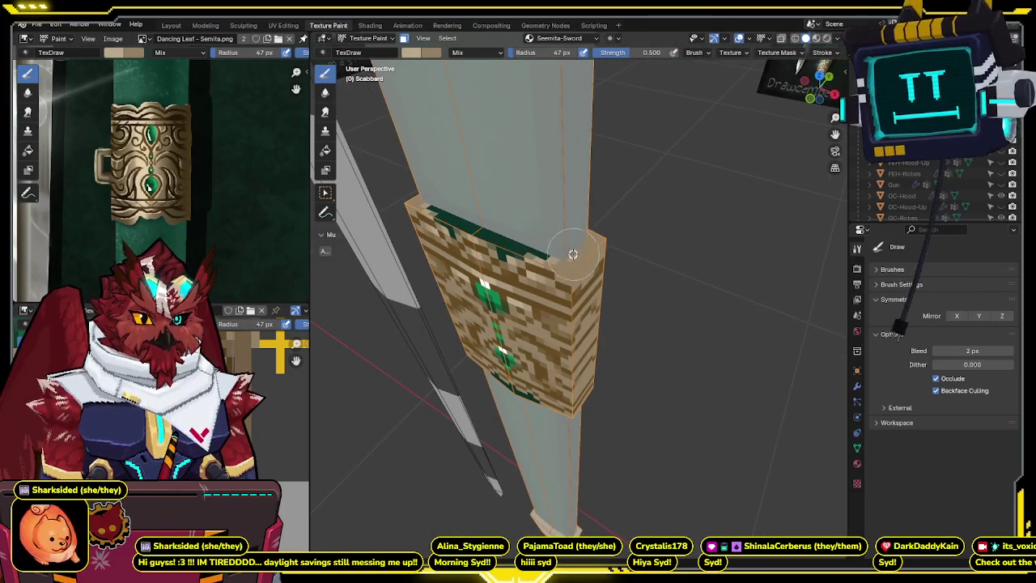
mouse_move(587, 240)
middle_mouse_down()
mouse_move(544, 263)
mouse_move(478, 219)
mouse_move(611, 228)
mouse_move(612, 241)
mouse_move(564, 259)
middle_mouse_up()
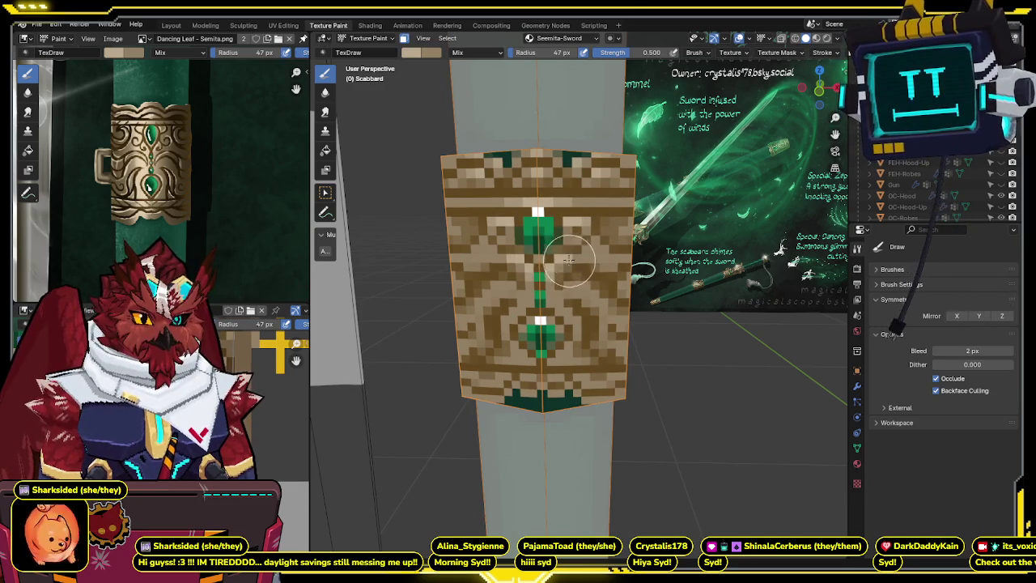
middle_click_drag(584, 251, 575, 232)
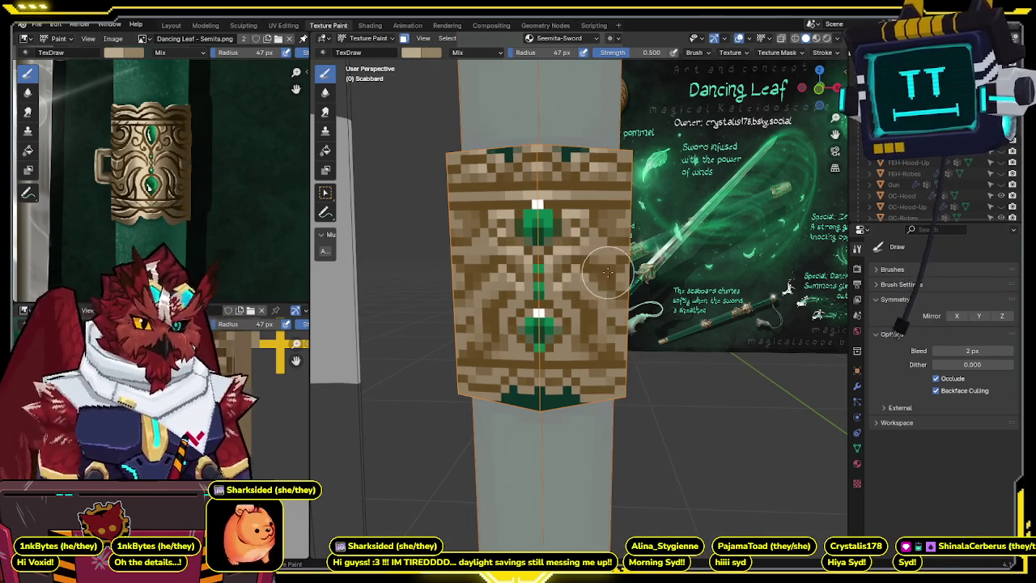
middle_click_drag(578, 269, 580, 289)
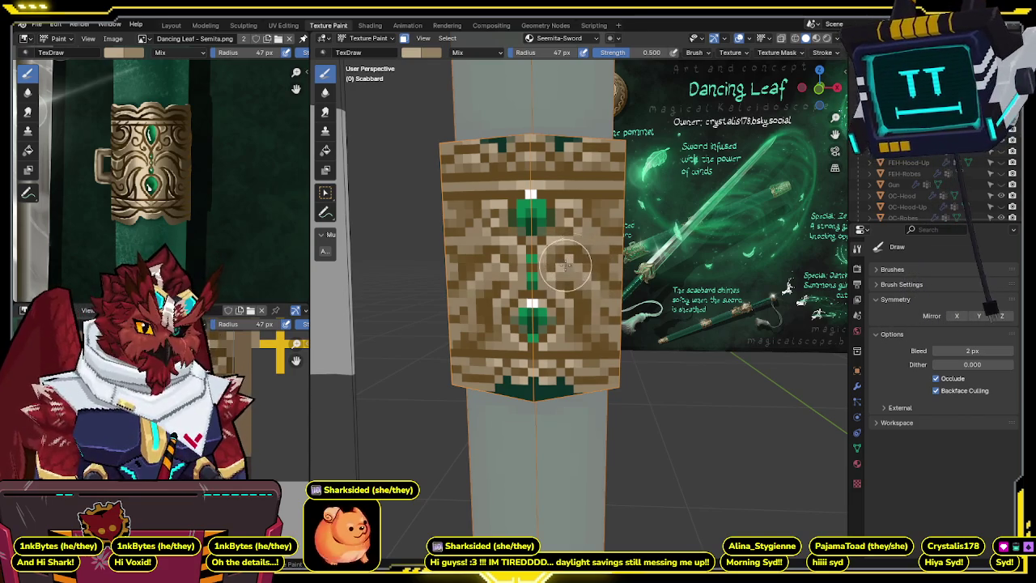
middle_click_drag(623, 255, 598, 260)
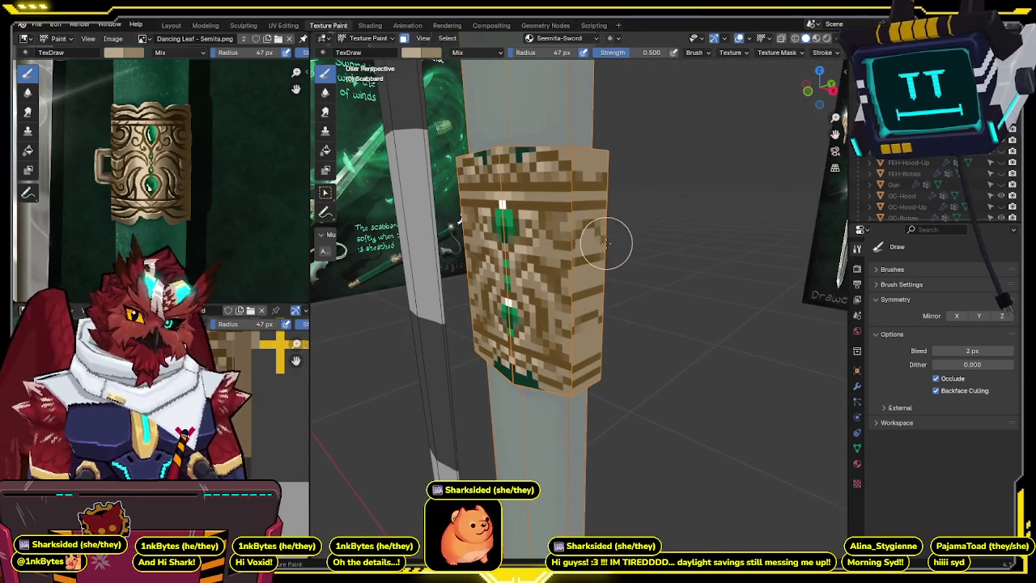
- Set the brush Blend mode to Multiply and snap to a front view of the scabbard
middle_click_drag(613, 219, 584, 234)
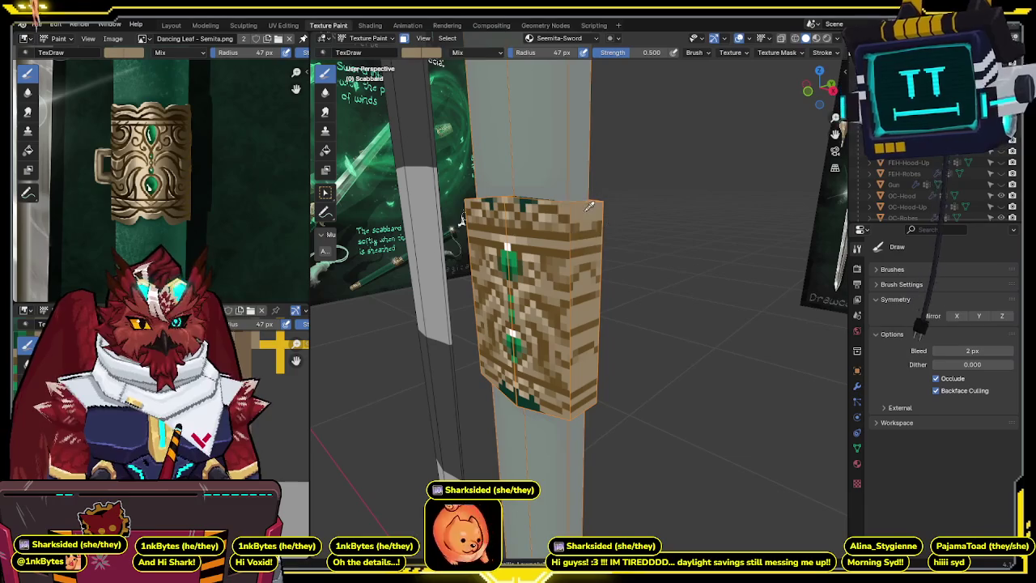
left_click(469, 53)
left_click(473, 111)
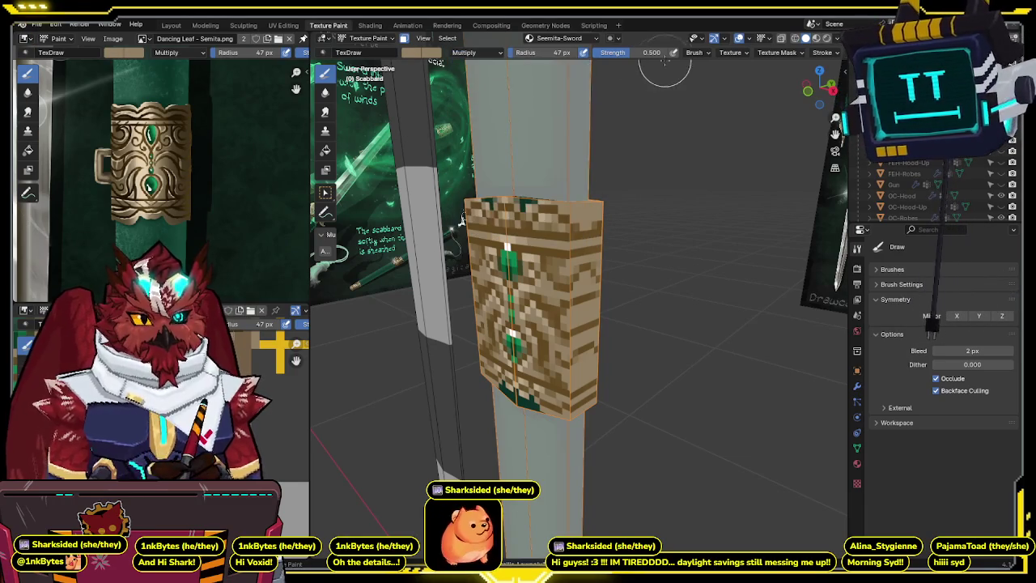
left_click_drag(767, 84, 809, 89)
left_click(813, 93)
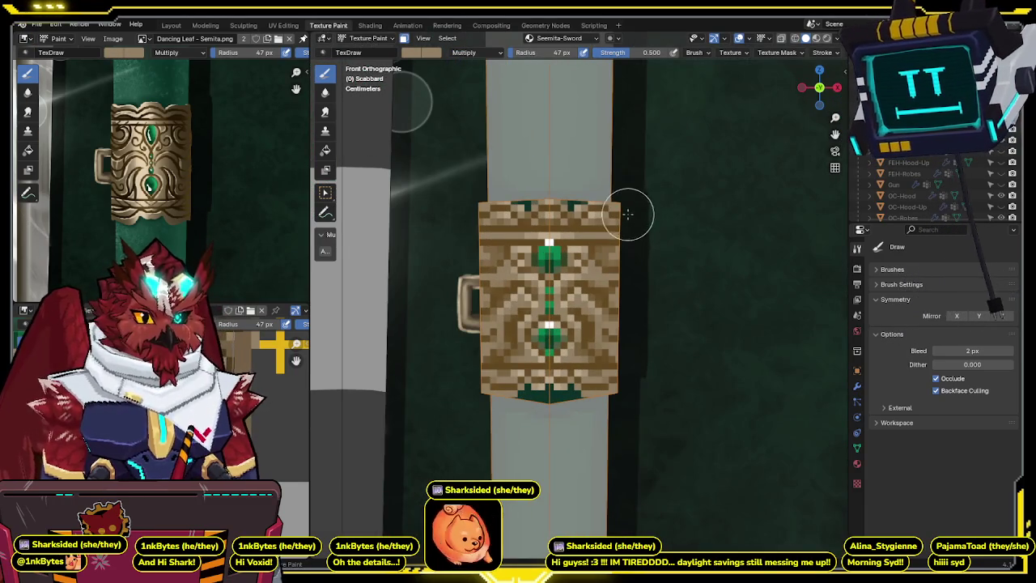
- Darken the band's left and right edges with mirrored strokes, undoing one overextended stroke
left_click_drag(627, 170, 626, 162)
left_click_drag(615, 202, 617, 395)
key("ctrl+z")
left_click_drag(624, 186, 621, 356)
middle_click_drag(624, 451, 571, 244)
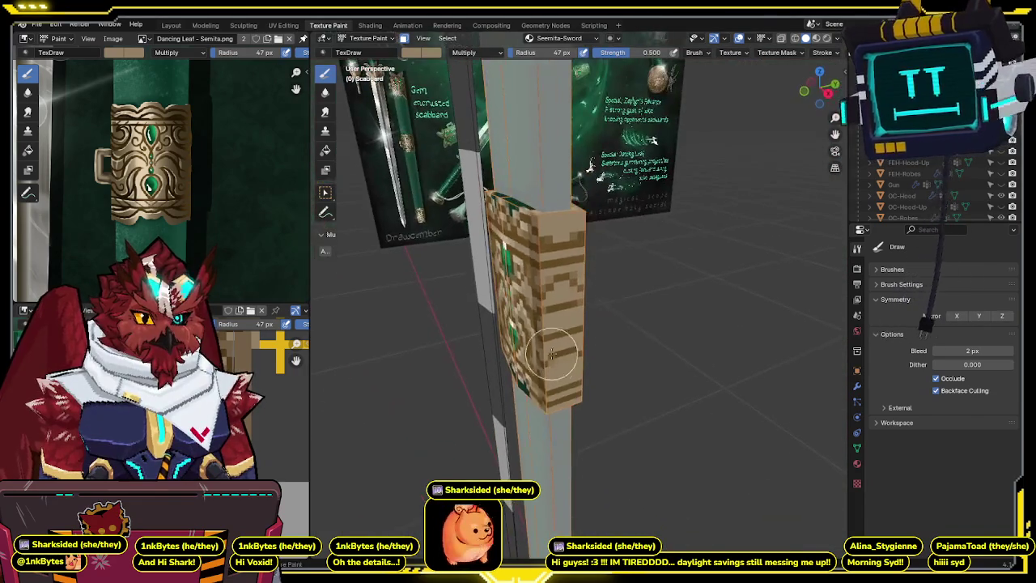
- Darken more band edge, then mask painting to the strip below the band via Edit Mode
key("Tab")
key("Tab")
mouse_move(527, 203)
left_mouse_down()
mouse_move(545, 416)
mouse_move(581, 378)
left_mouse_up()
middle_click_drag(652, 140, 606, 300)
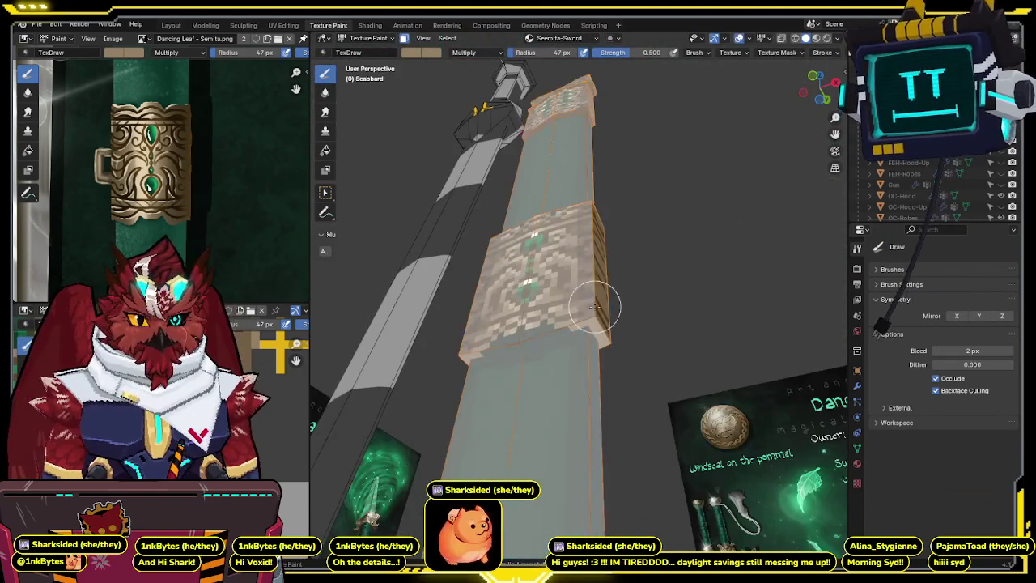
key("Tab")
left_click(594, 321, "alt")
key("Tab")
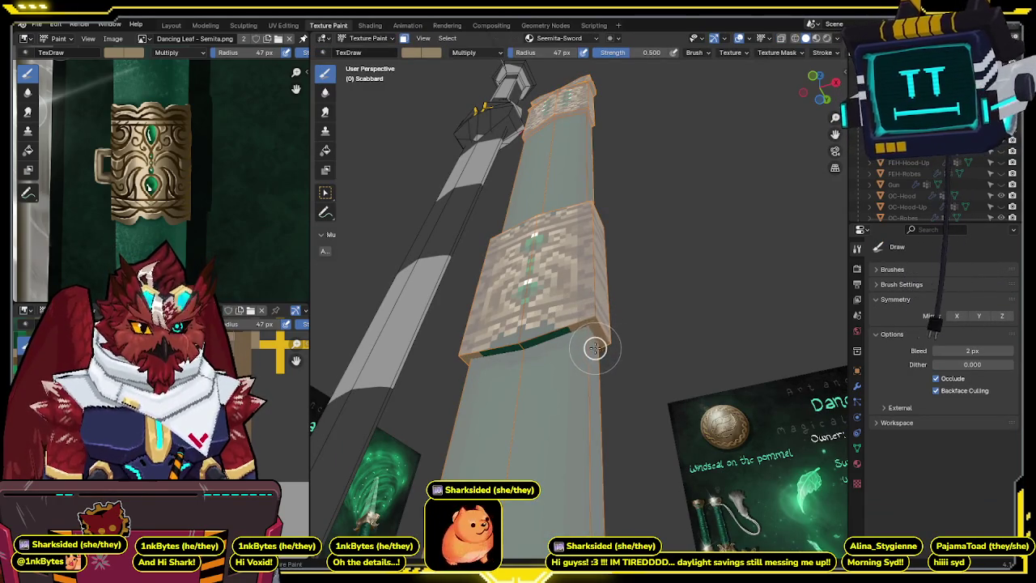
- Orbit around the band and set the brush Blend mode back to Mix
middle_click_drag(573, 304, 481, 297)
middle_click_drag(570, 366, 555, 350)
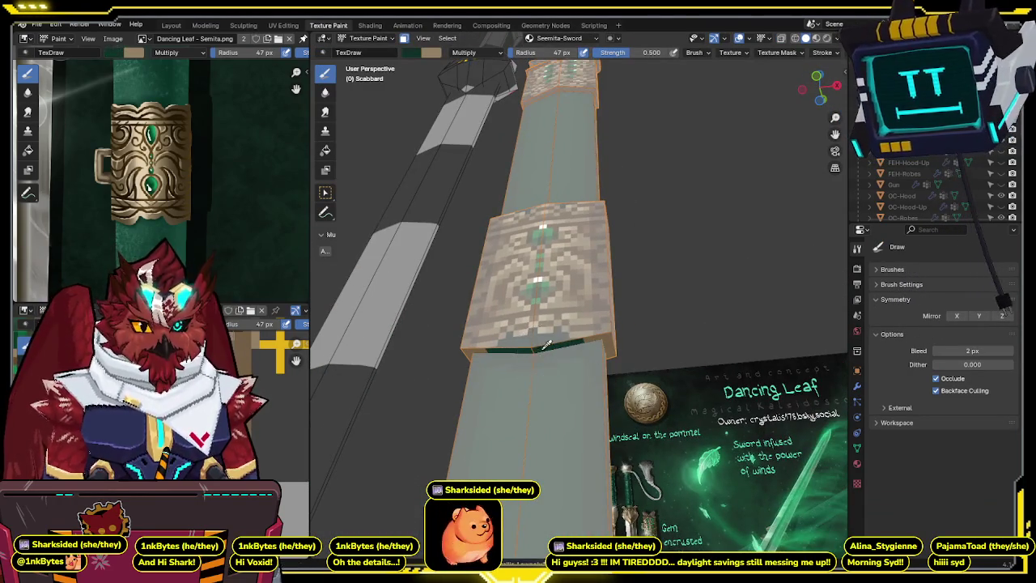
mouse_move(764, 75)
middle_mouse_down()
mouse_move(627, 233)
mouse_move(466, 241)
mouse_move(537, 256)
mouse_move(554, 306)
middle_mouse_up()
left_click(464, 55)
left_click(473, 79)
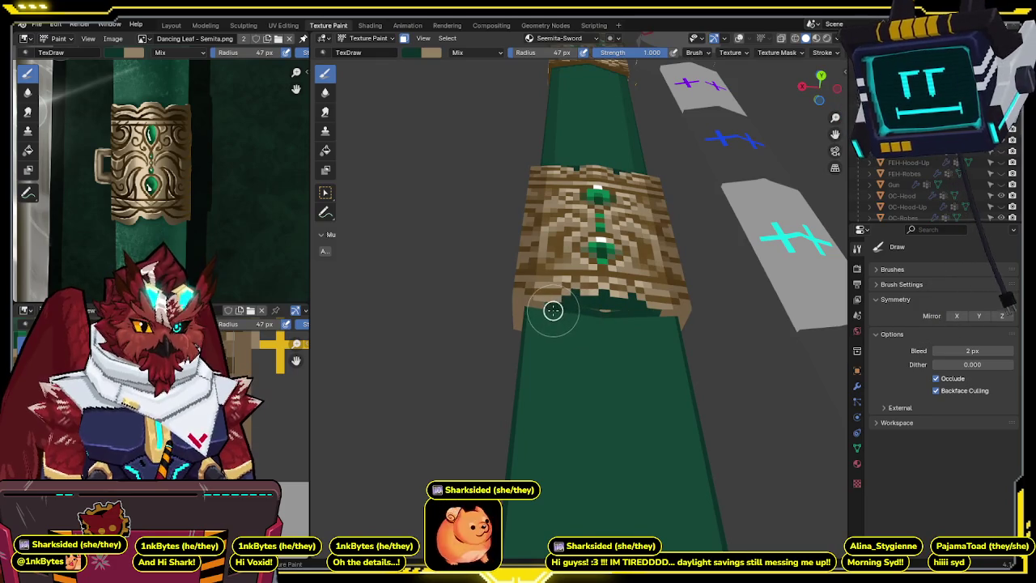
mouse_move(629, 312)
middle_mouse_down()
mouse_move(715, 235)
mouse_move(600, 247)
middle_mouse_up()
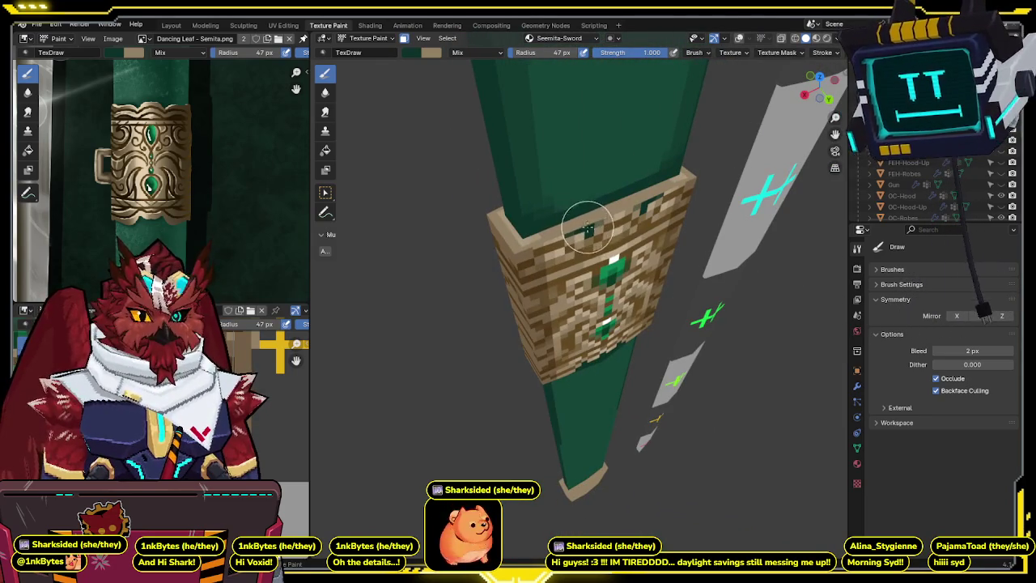
key("shift+alt+z")
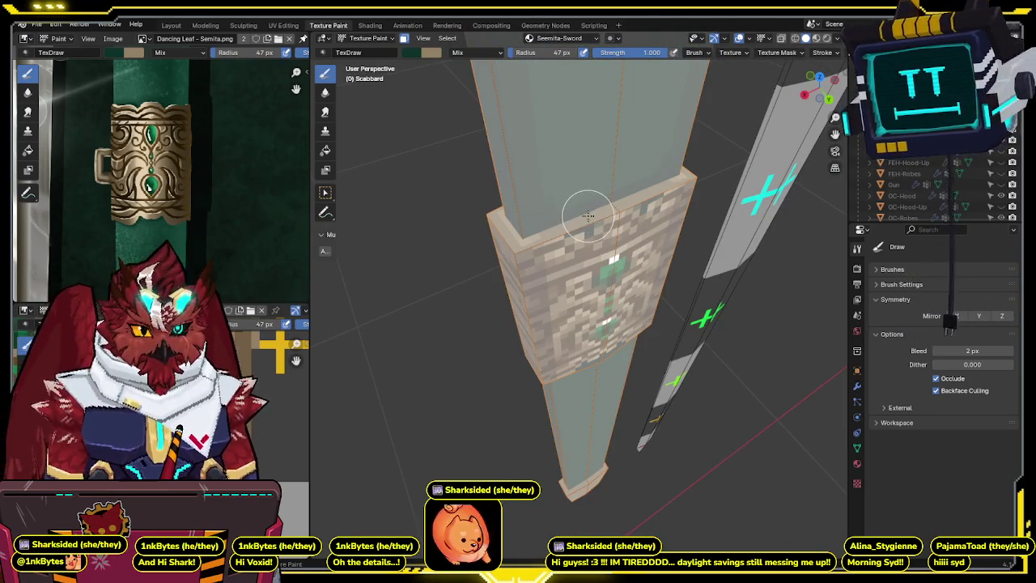
mouse_move(583, 210)
middle_mouse_down()
mouse_move(616, 204)
mouse_move(669, 220)
mouse_move(659, 229)
middle_mouse_up()
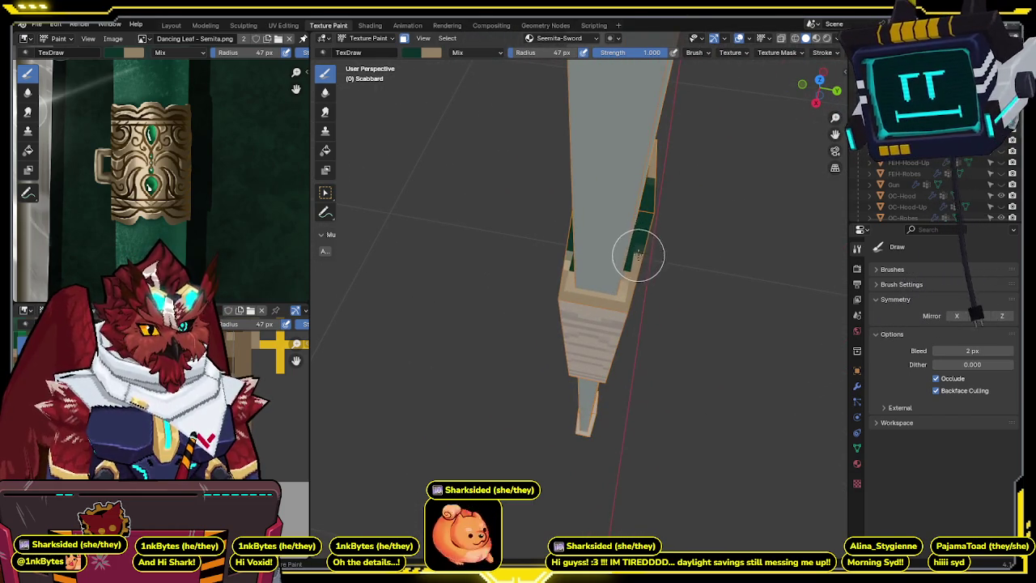
middle_click_drag(646, 221, 617, 287)
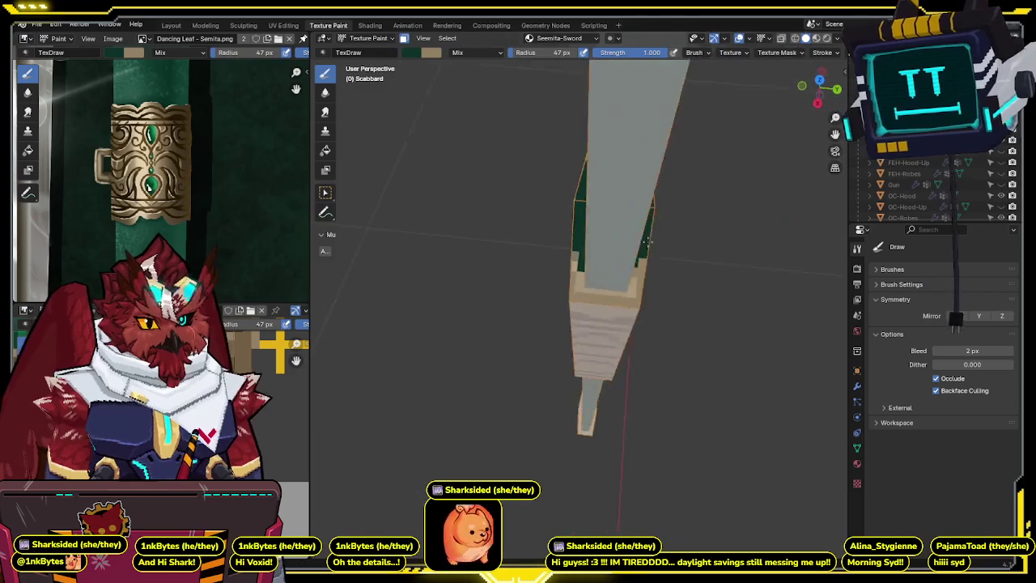
middle_click_drag(637, 234, 579, 264)
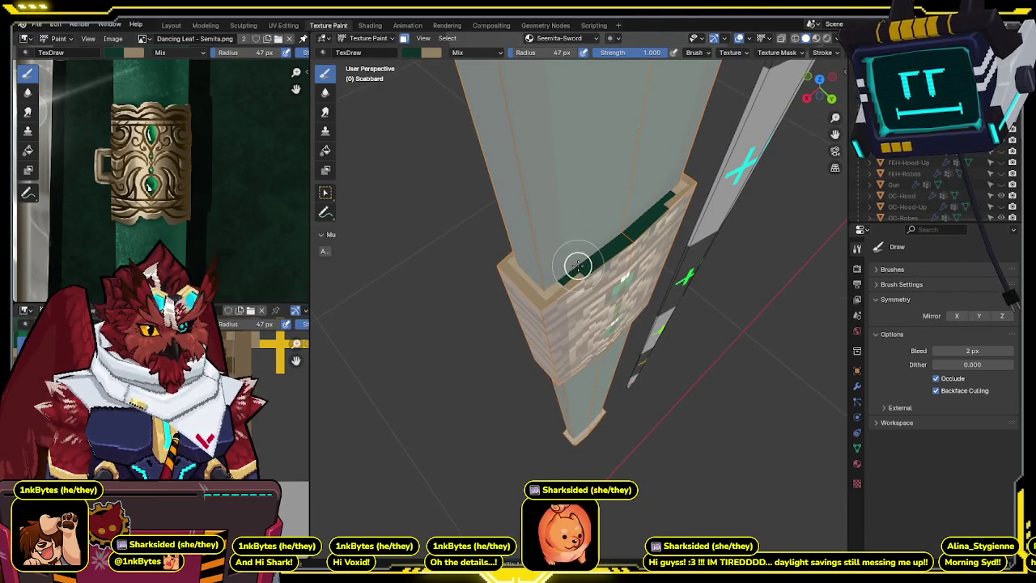
mouse_move(578, 267)
middle_mouse_down()
mouse_move(670, 196)
mouse_move(620, 235)
mouse_move(639, 281)
mouse_move(608, 190)
mouse_move(576, 297)
mouse_move(592, 289)
mouse_move(462, 201)
middle_mouse_up()
mouse_move(259, 178)
middle_mouse_down()
mouse_move(208, 152)
mouse_move(192, 209)
mouse_move(208, 127)
mouse_move(226, 161)
middle_mouse_up()
mouse_move(639, 259)
middle_mouse_down()
mouse_move(655, 287)
mouse_move(538, 318)
middle_mouse_up()
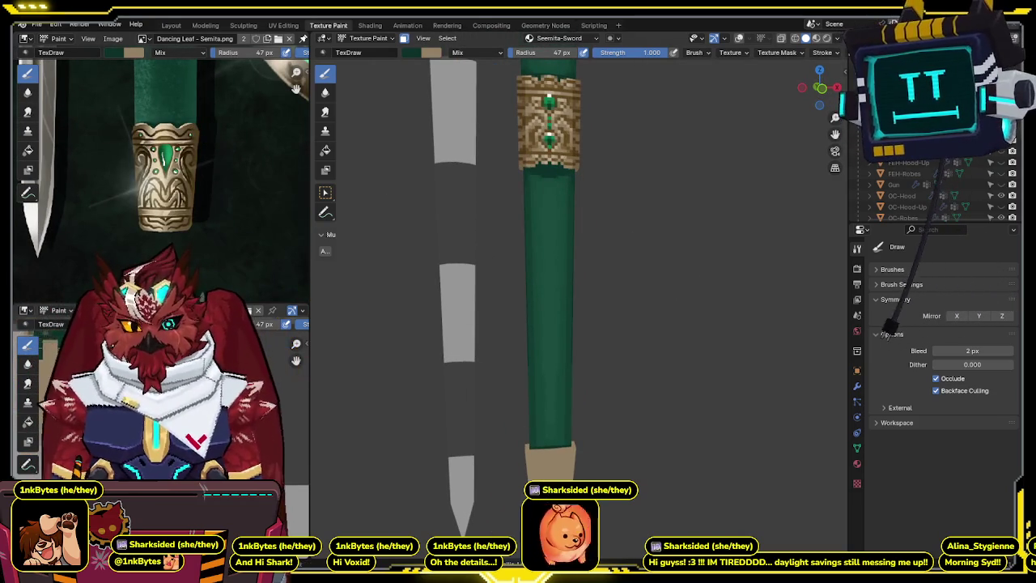
- Select the tip's seam-bounded half with Ctrl+L in Edit Mode, then return to front-view painting
mouse_move(470, 351)
middle_mouse_down()
mouse_move(622, 275)
mouse_move(594, 280)
middle_mouse_up()
mouse_move(821, 86)
left_mouse_down()
mouse_move(717, 208)
mouse_move(640, 160)
left_mouse_up()
scroll(641, 160, "up", 5)
key("KP_1")
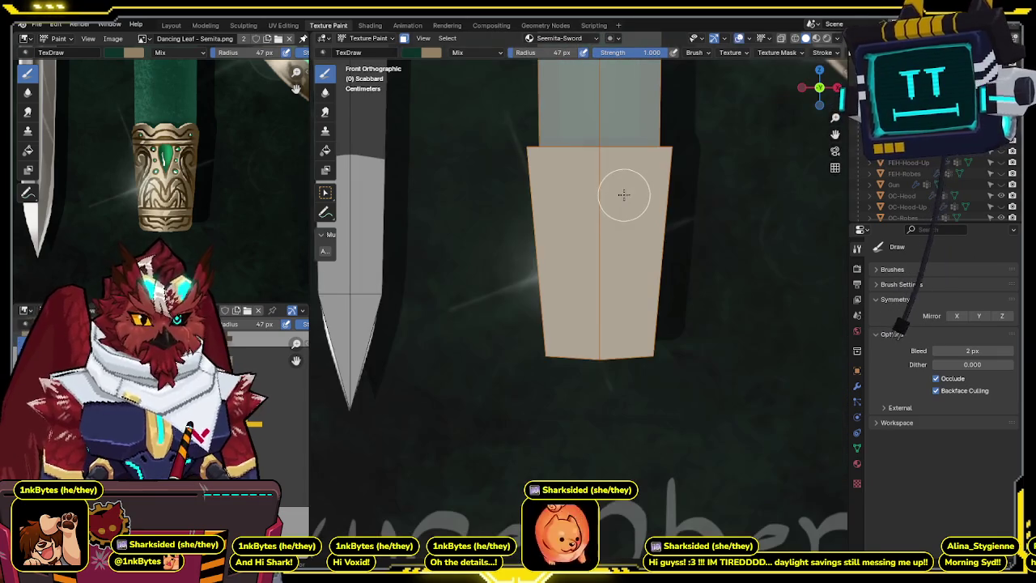
key("Tab")
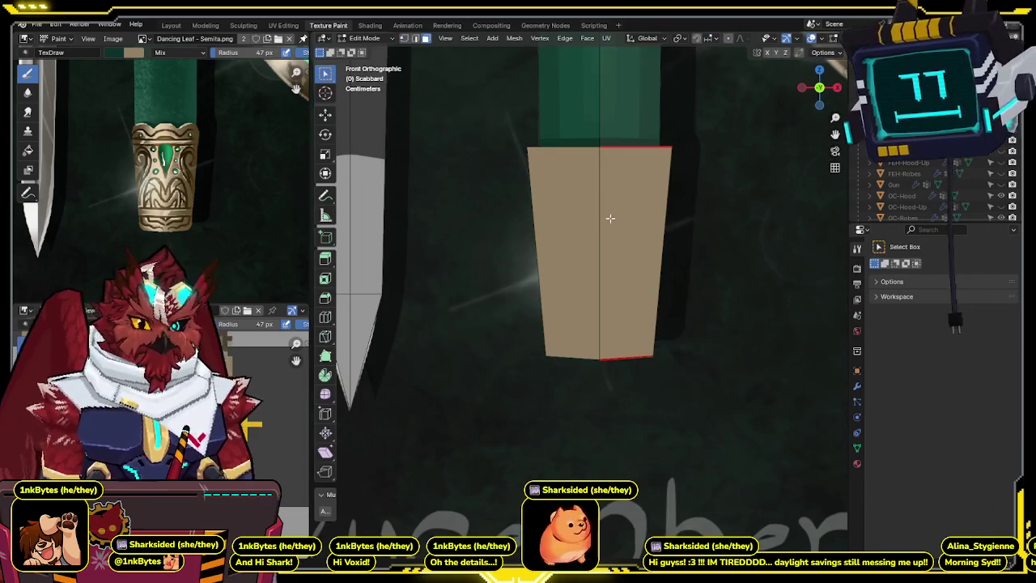
key("ctrl+l")
mouse_move(609, 221)
middle_mouse_down()
mouse_move(591, 268)
mouse_move(656, 245)
mouse_move(607, 268)
mouse_move(596, 292)
middle_mouse_up()
key("Tab")
key("KP_1")
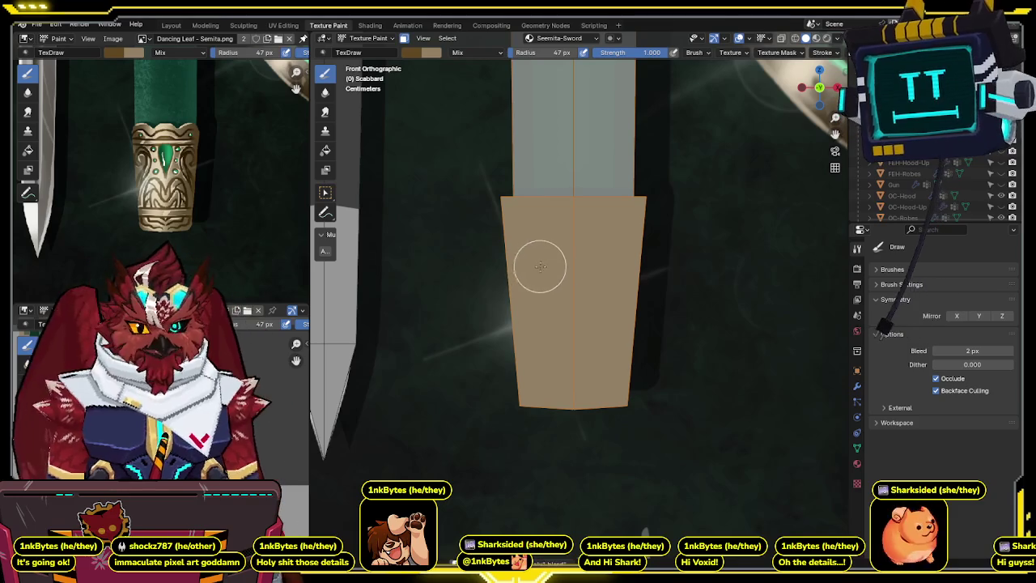
- Compare the chape with the reference carving and lower brush strength to 0.500
key("s")
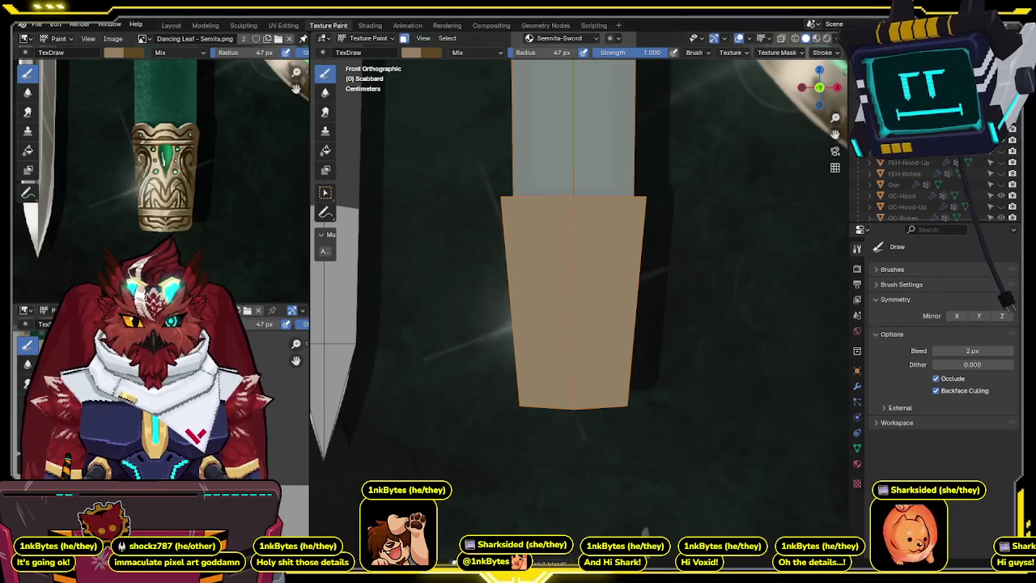
key("ctrl+z")
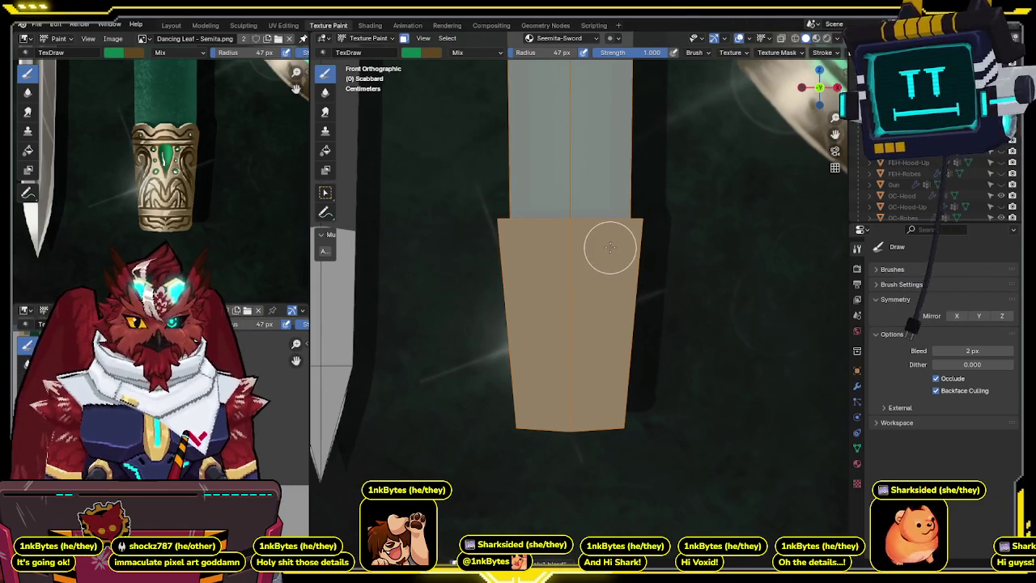
key("ctrl+z")
key("ctrl+shift+z")
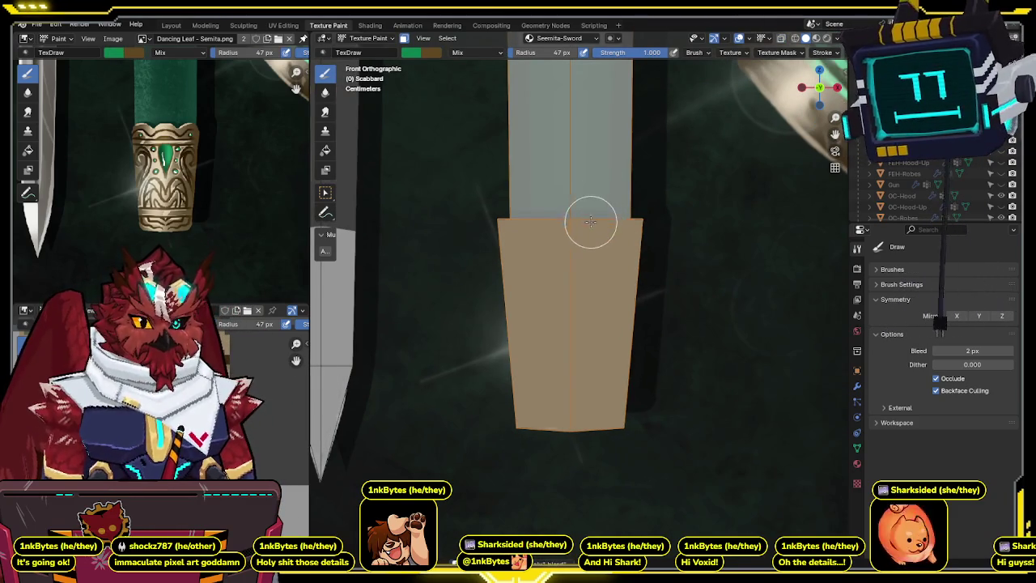
key("ctrl+z")
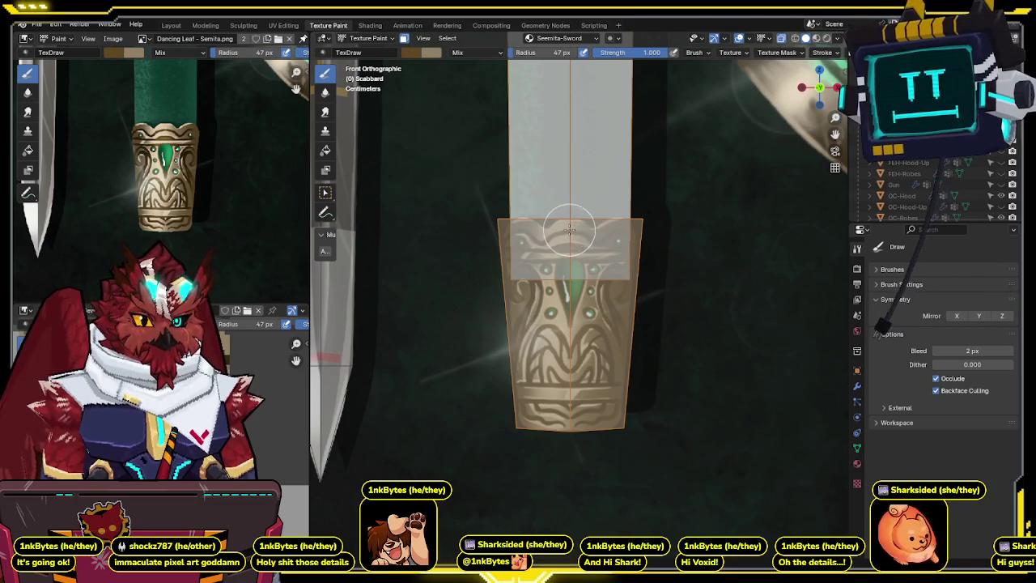
key("ctrl+shift+z")
key("ctrl+z")
key("ctrl+shift+z")
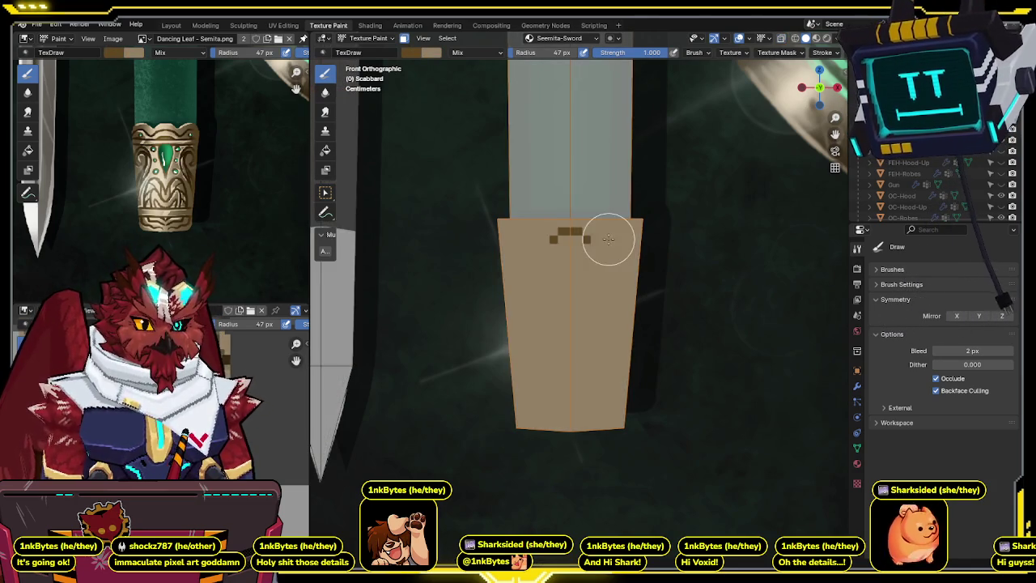
key("ctrl+z")
key("ctrl+shift+z")
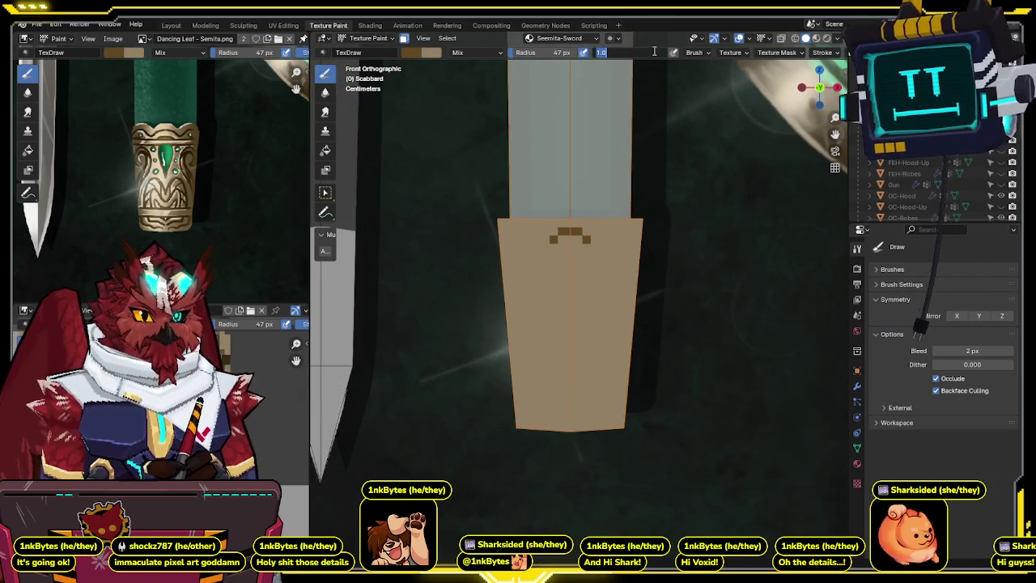
left_click_drag(640, 52, 619, 52)
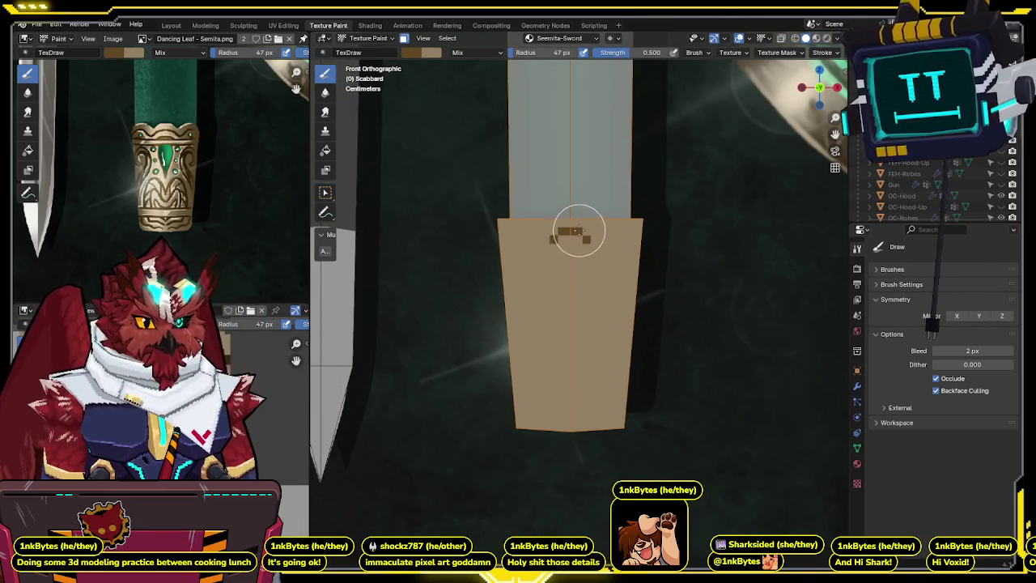
- Swap to the dark colour and paint dark pixels along the chape's top edge
key("ctrl+z")
key("ctrl+shift+z")
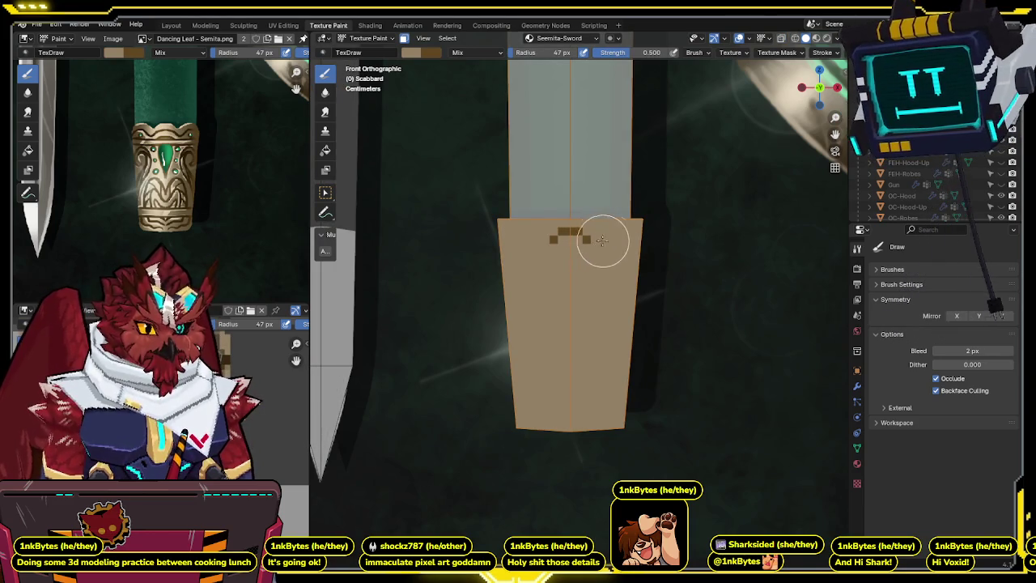
key("ctrl+z")
key("x")
key("ctrl+shift+z")
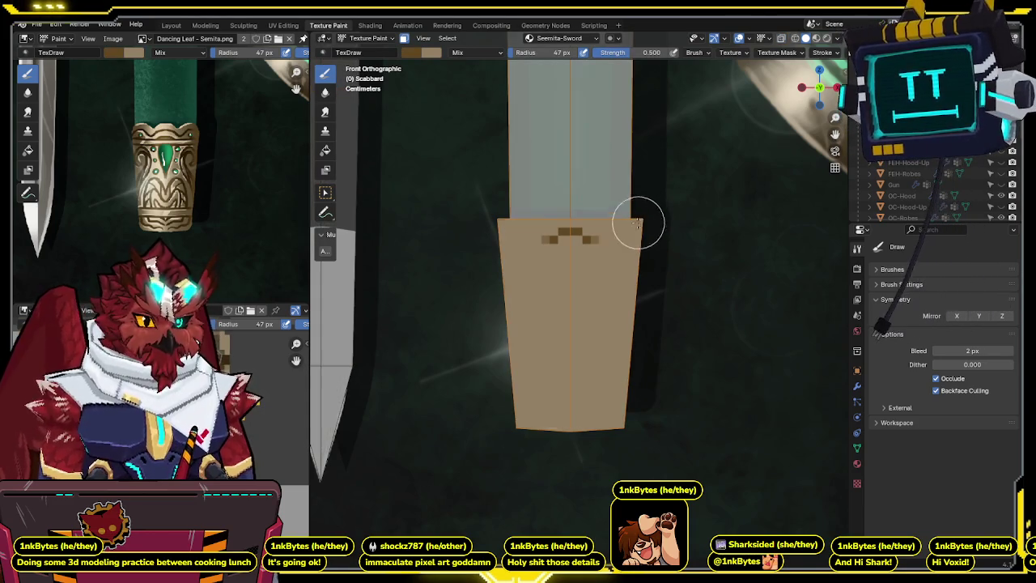
left_click_drag(627, 230, 607, 231)
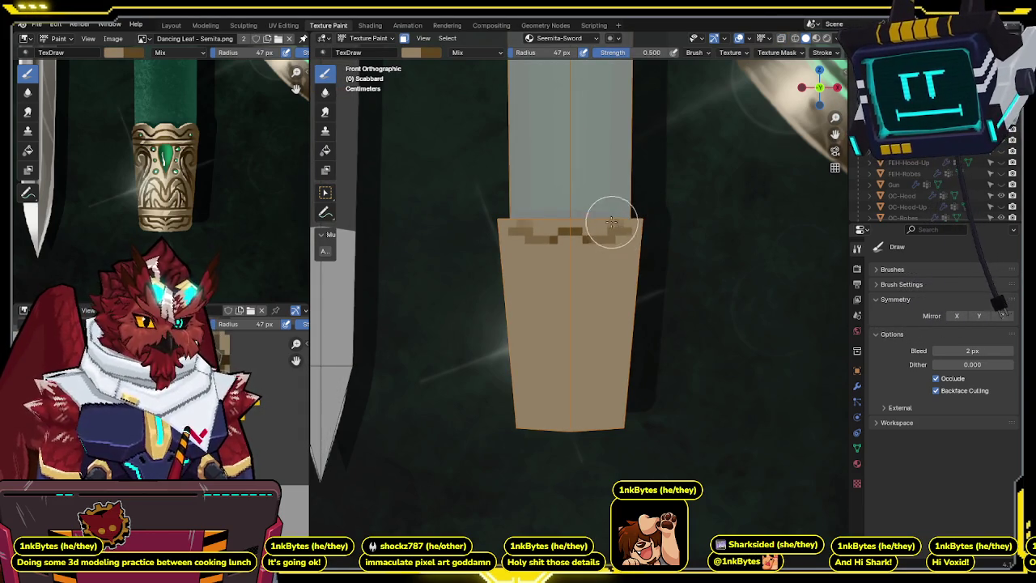
- Check against the reference, then paint a dark horizontal stripe across the chape
key("ctrl+z")
key("ctrl+shift+z")
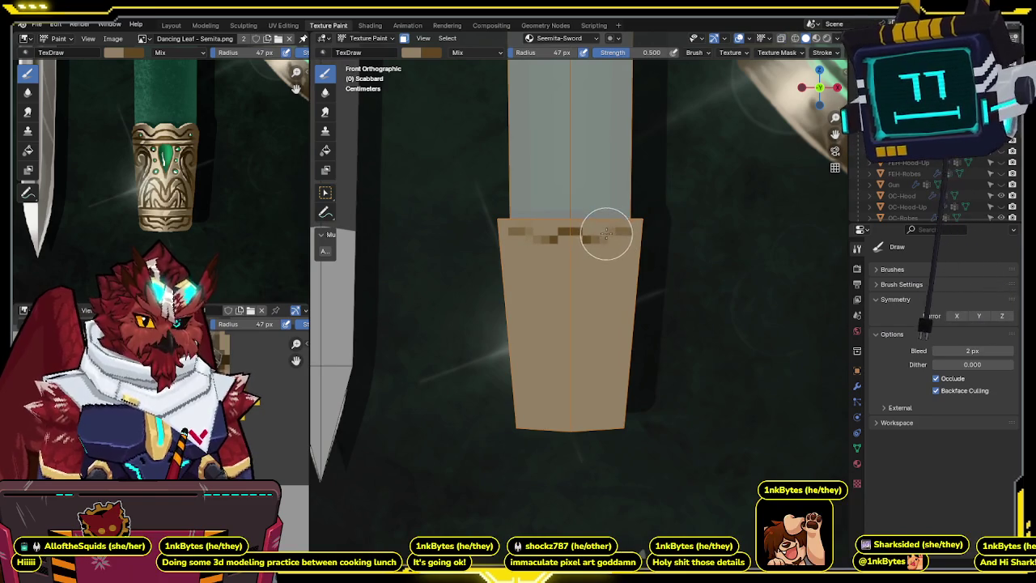
key("ctrl+z")
key("ctrl+shift+z")
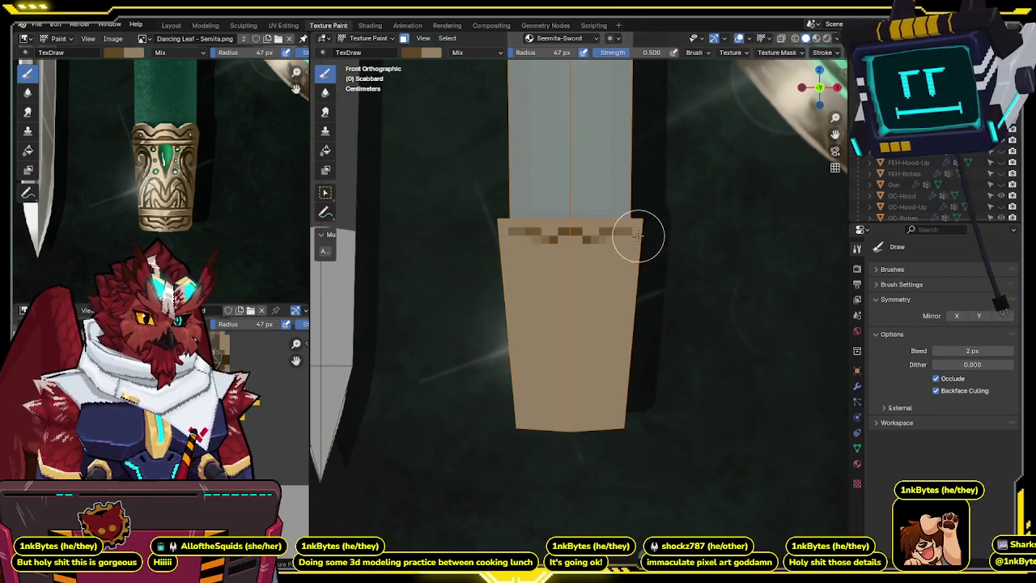
key("ctrl+z")
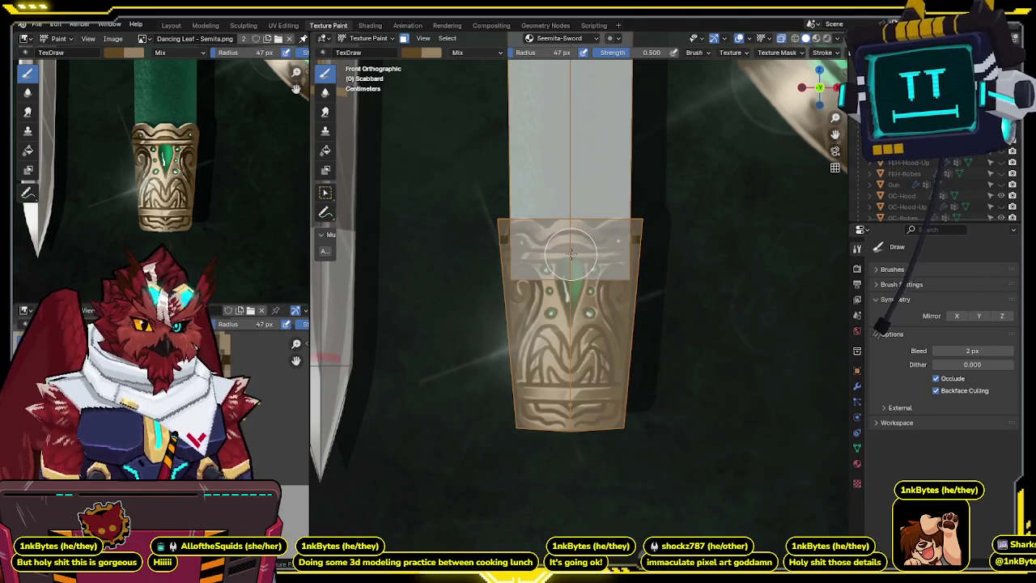
key("ctrl+shift+z")
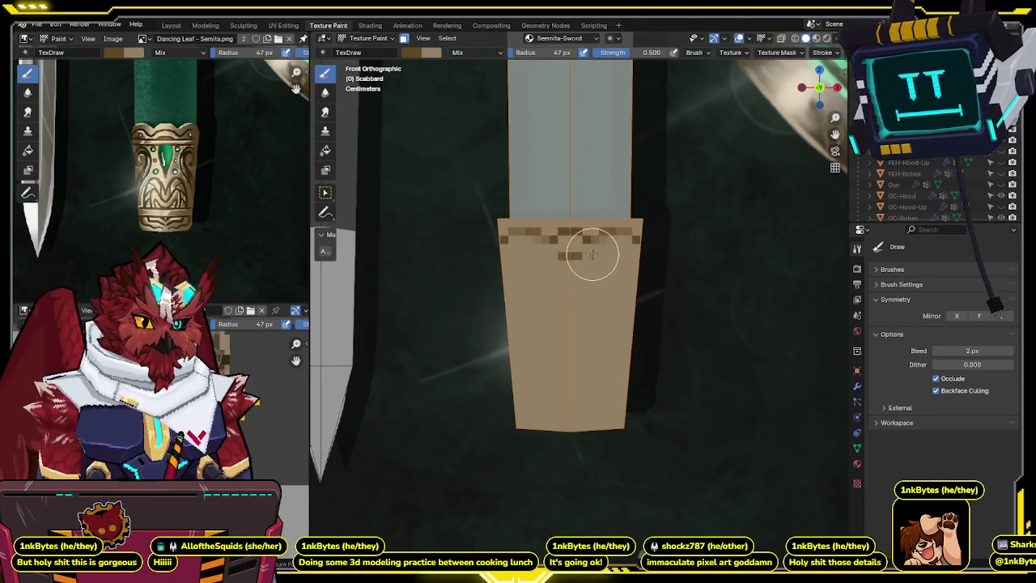
left_click_drag(568, 256, 633, 256)
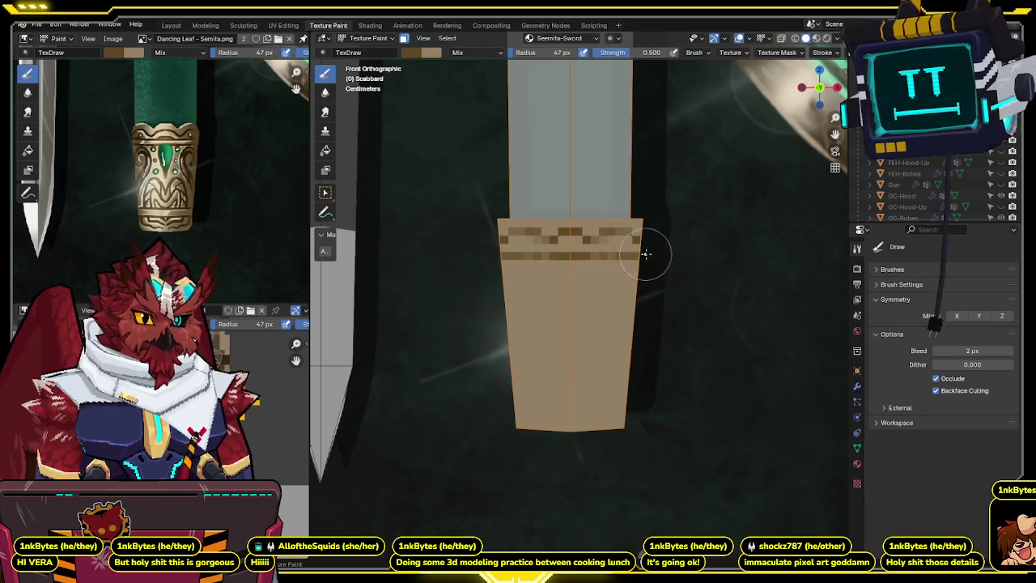
- Compare the new stripe with the reference carving and frame the chape
key("ctrl+z")
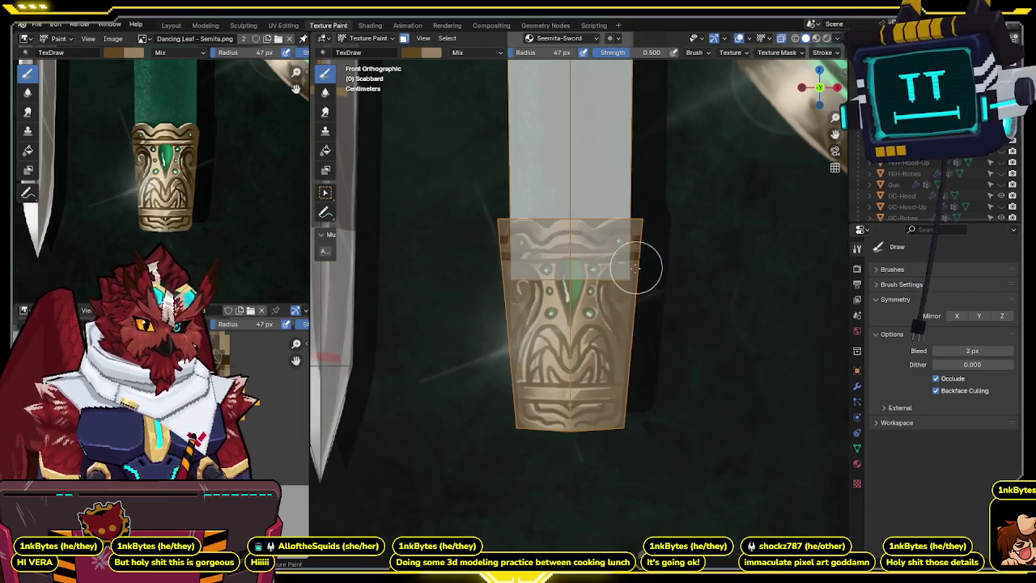
key("ctrl+shift+z")
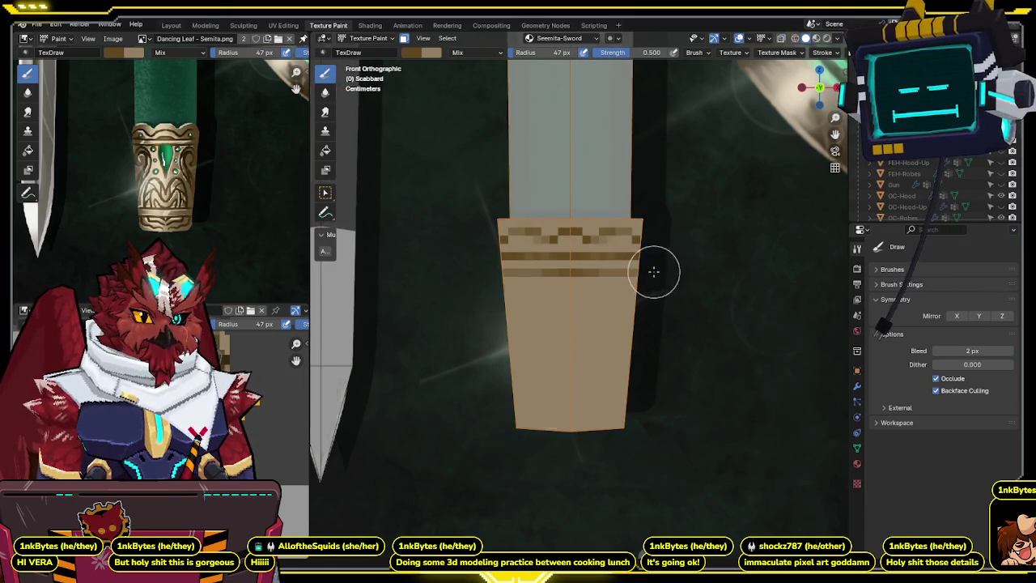
key("ctrl+z")
key("ctrl+shift+z")
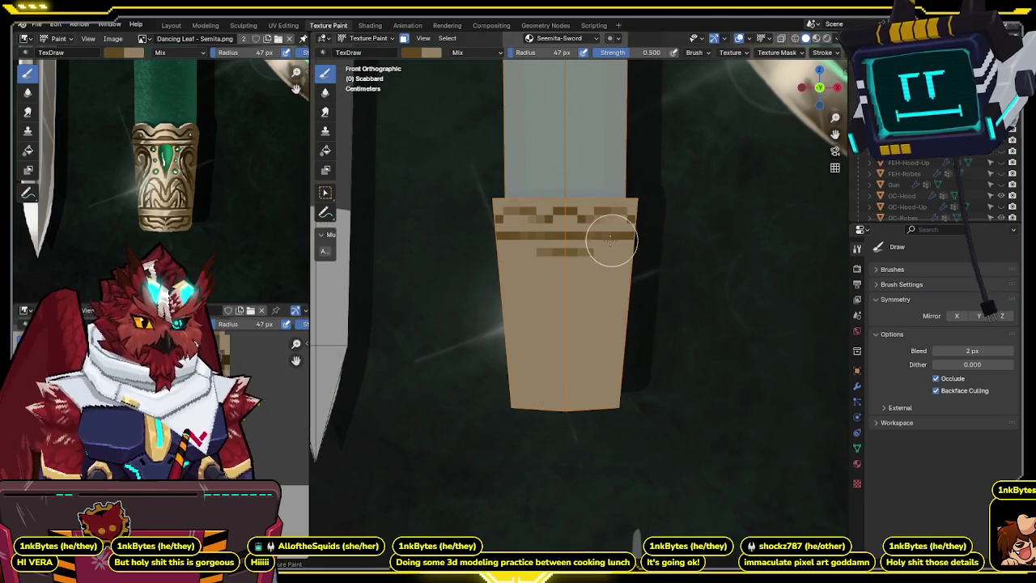
key("ctrl+z")
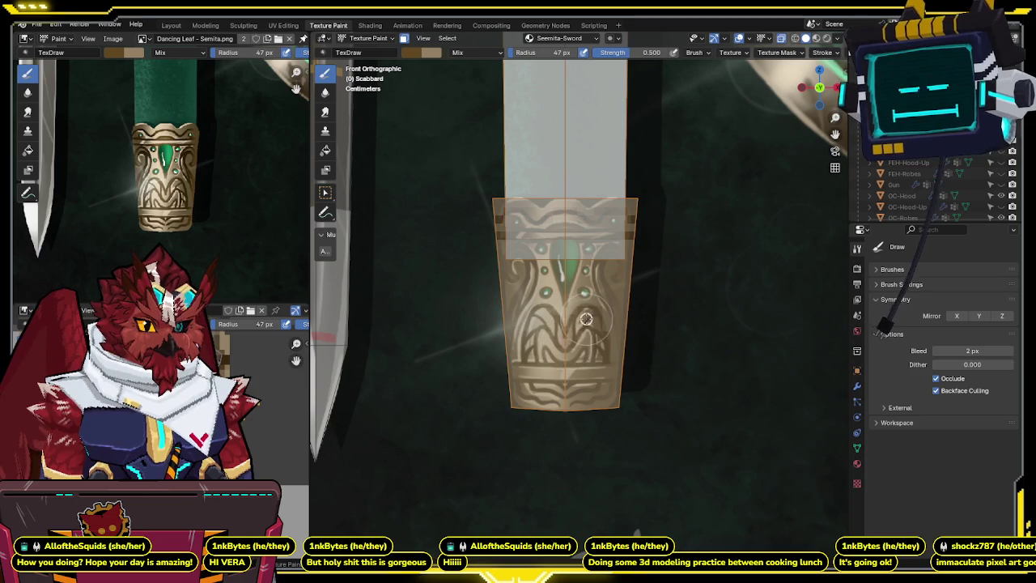
middle_click_drag(599, 342, 598, 252, "shift")
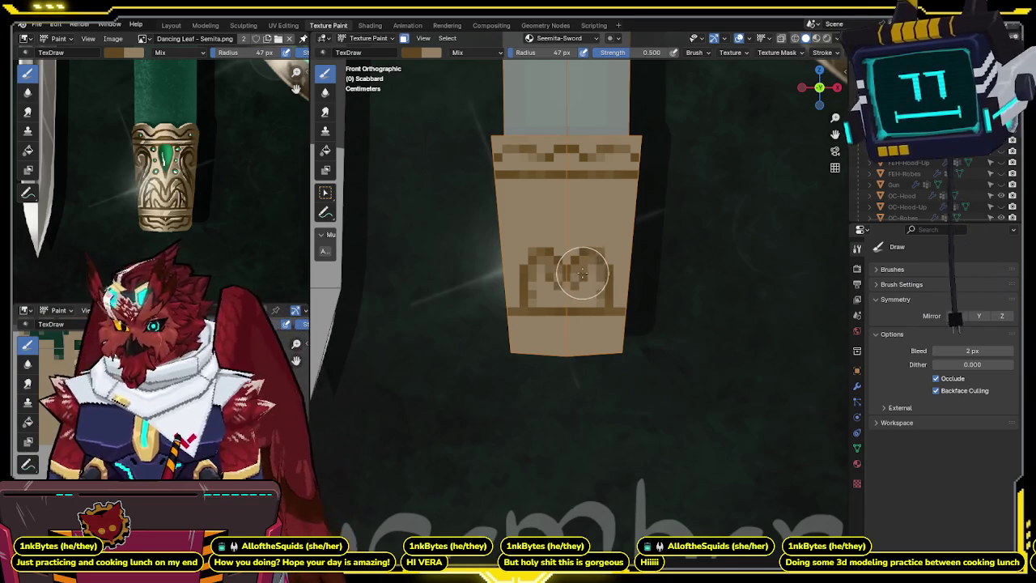
- Nudge and zoom the view on the chape's painted M motif
middle_click_drag(607, 262, 604, 254, "shift")
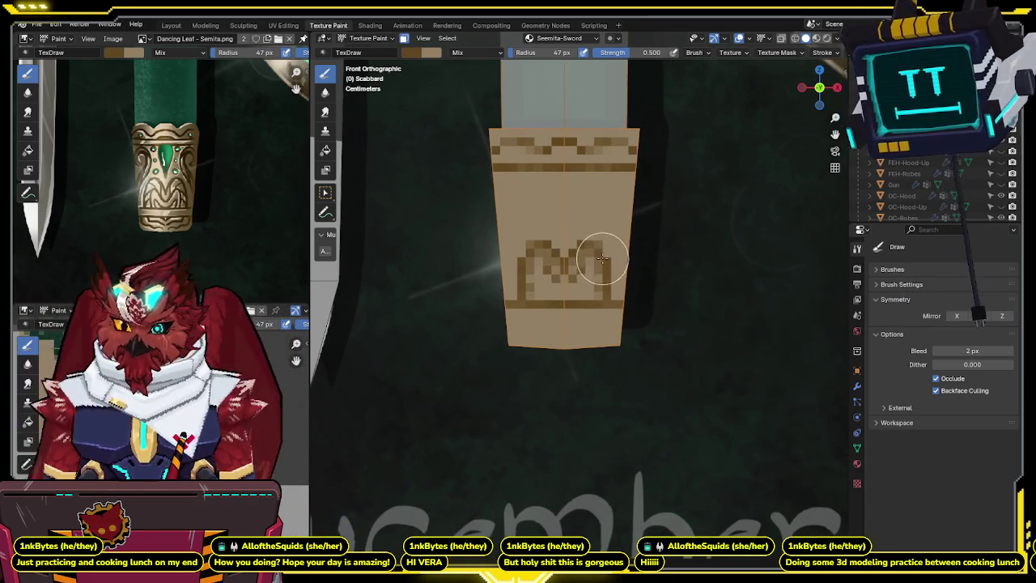
scroll(629, 254, "down", 2)
- Zoom out and pan along the scabbard to see the whole model, then return to the chape view
scroll(636, 319, "down", 4)
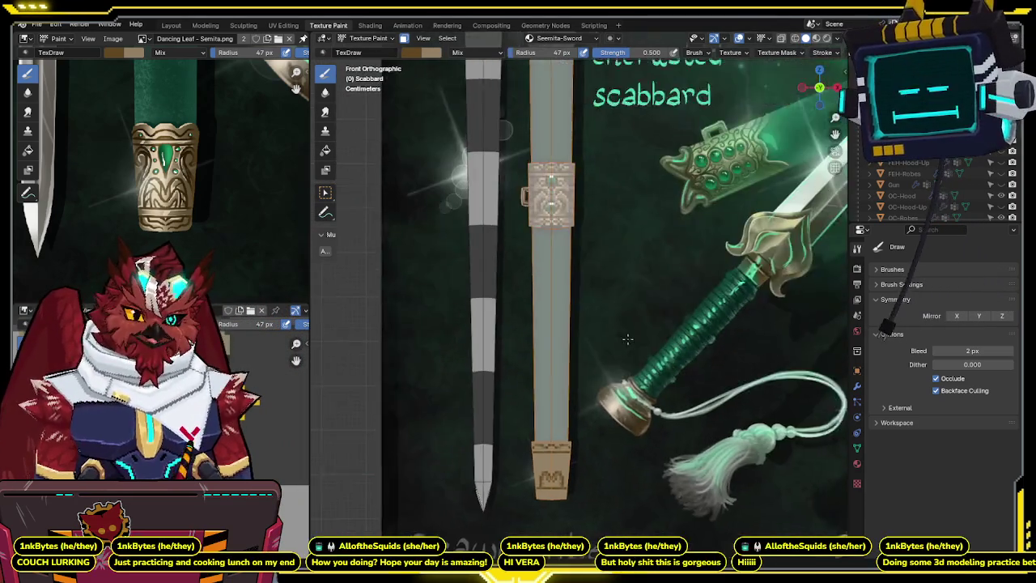
scroll(437, 224, "down", 4)
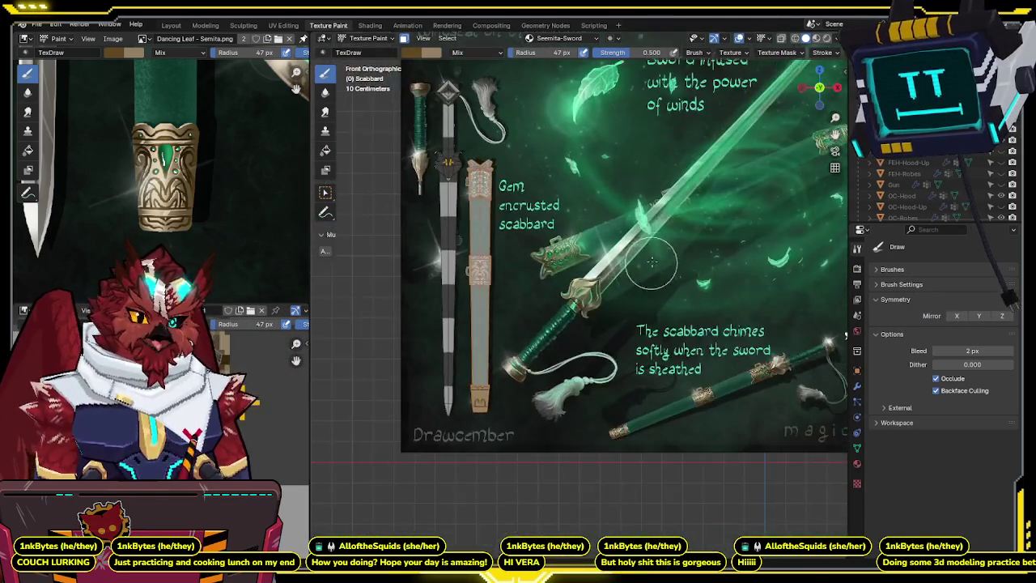
scroll(675, 279, "down", 1)
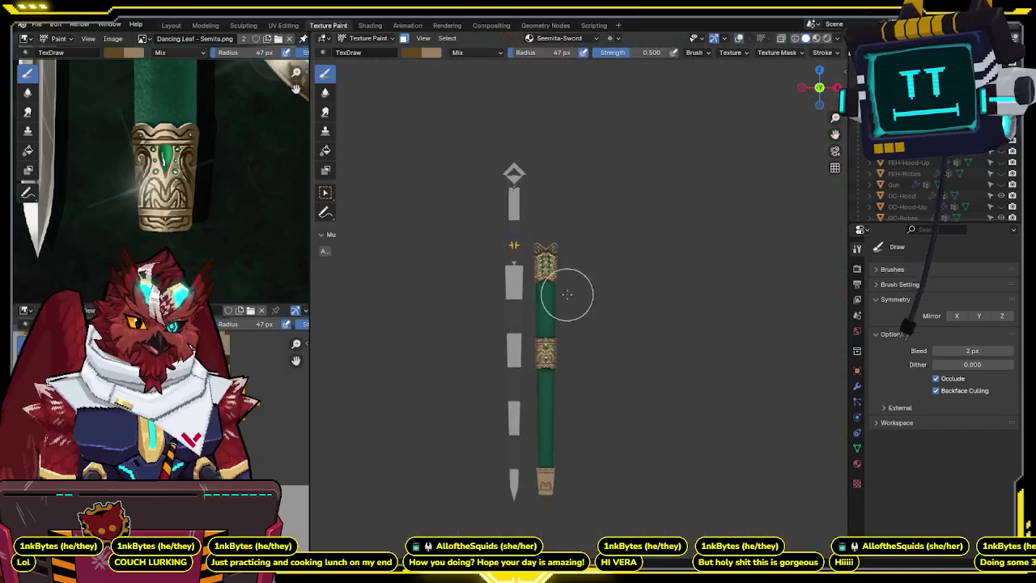
scroll(572, 267, "up", 5)
scroll(673, 243, "down", 2)
scroll(638, 286, "down", 2)
mouse_move(638, 285)
middle_mouse_down("shift")
mouse_move(653, 232)
mouse_move(669, 288)
mouse_move(722, 364)
mouse_move(711, 9)
mouse_move(650, 284)
mouse_move(656, 243)
middle_mouse_up("shift")
key("KP_Divide")
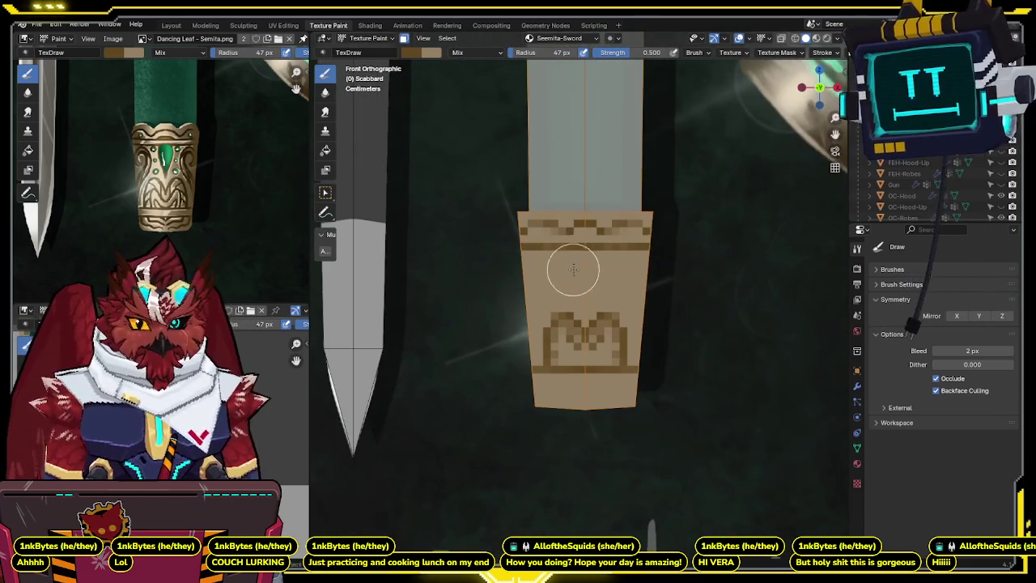
- Paint the chape's centre stem and mirrored side lines, undoing a stroke that lightened the top motif
key("KP_Divide")
key("KP_Divide")
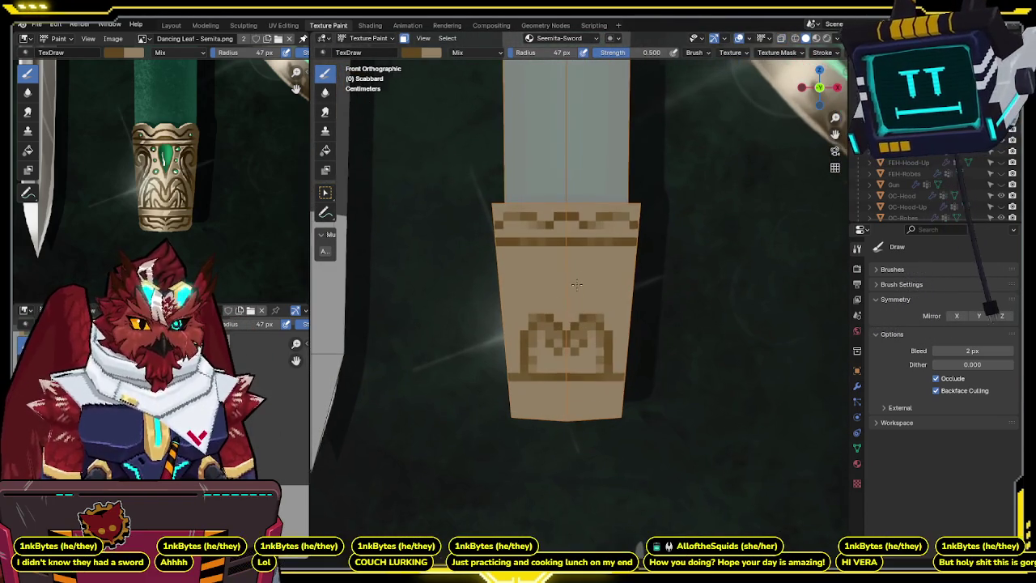
scroll(566, 306, "up", 1)
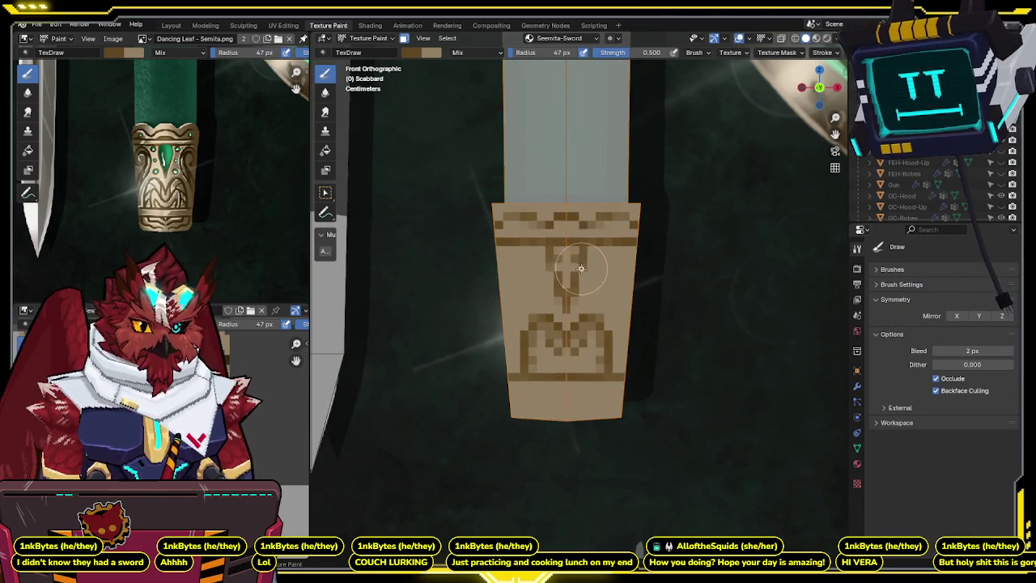
left_click_drag(578, 265, 576, 251)
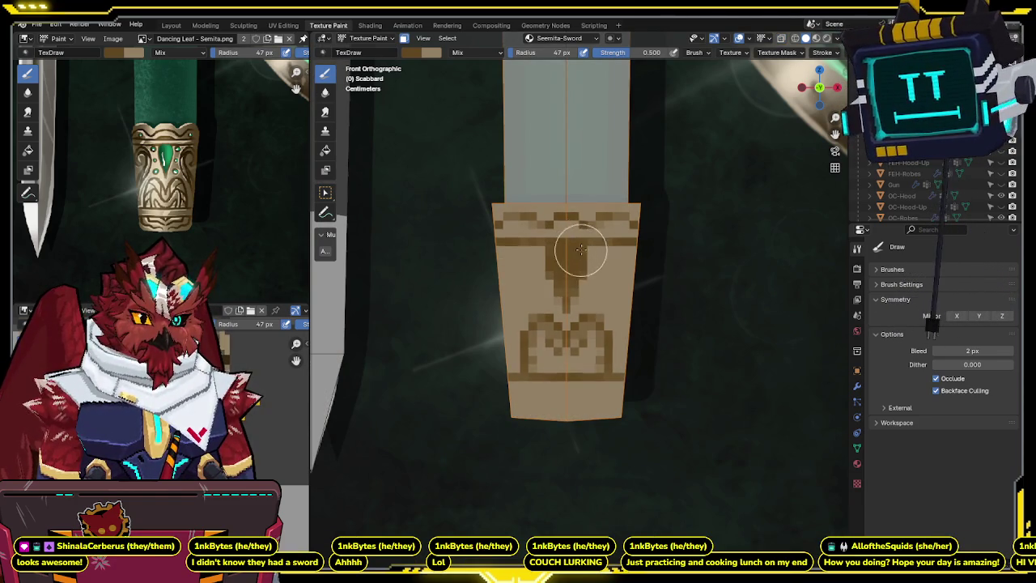
key("ctrl+z")
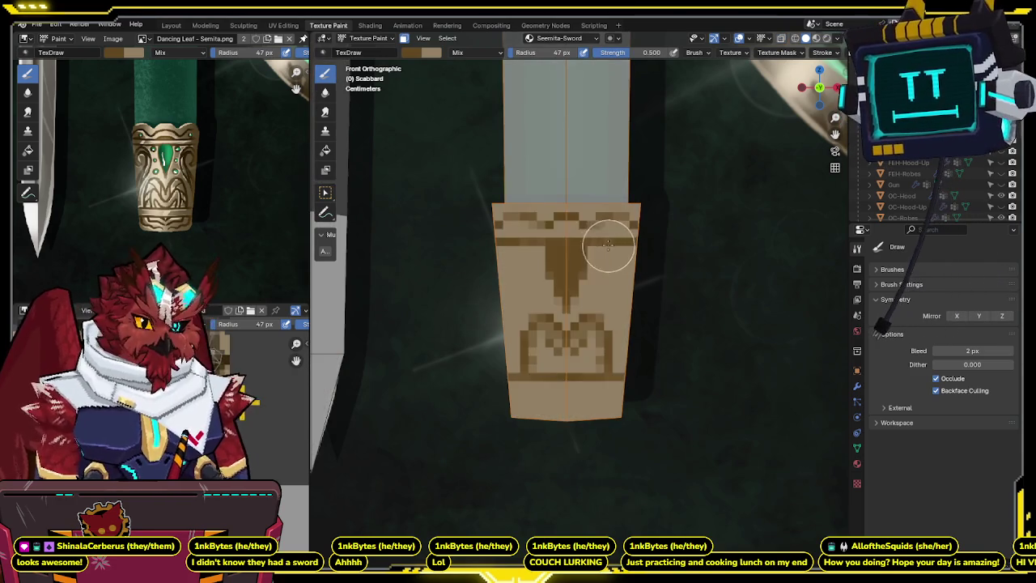
mouse_move(628, 255)
left_mouse_down()
mouse_move(626, 280)
mouse_move(606, 262)
left_mouse_up()
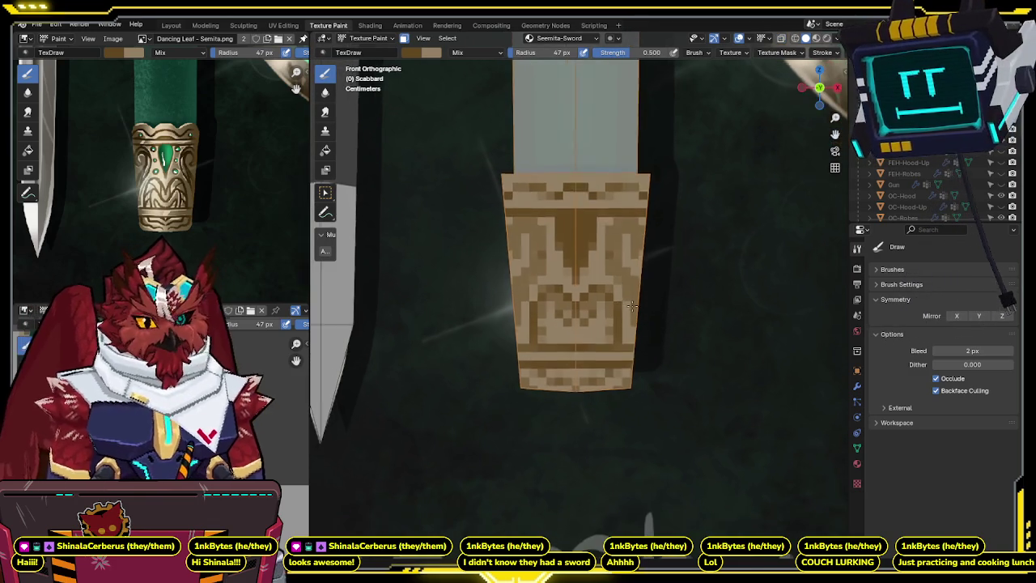
- Recentre and zoom the view on the scabbard's chape
middle_click_drag(627, 387, 621, 333, "shift")
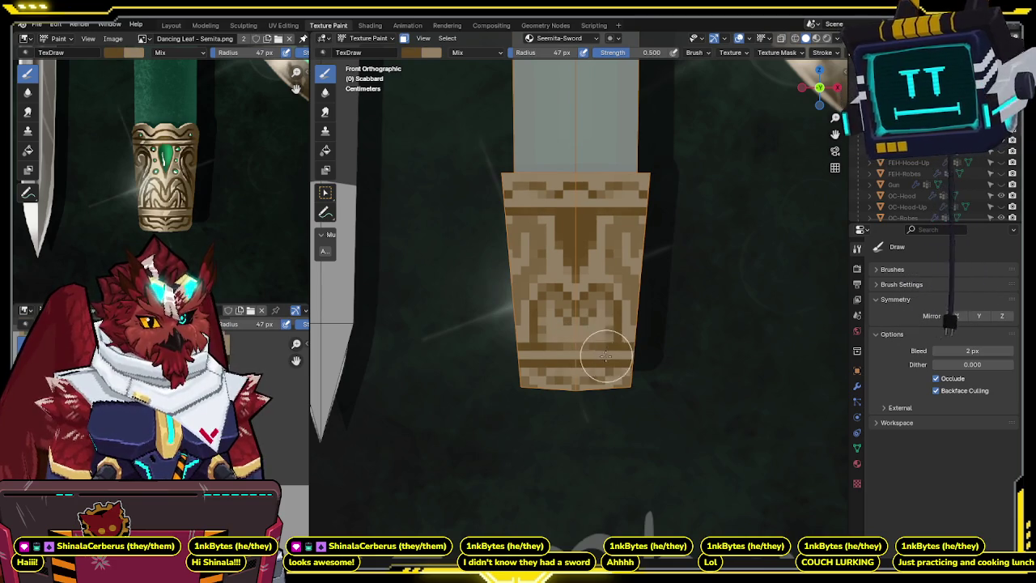
scroll(621, 340, "up", 2, "shift")
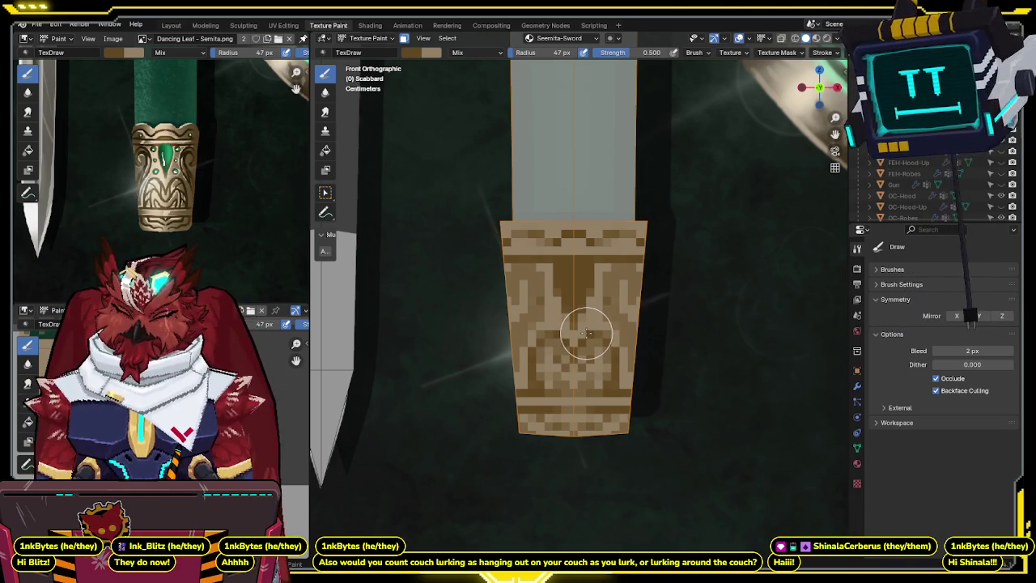
middle_click_drag(586, 331, 573, 344, "shift")
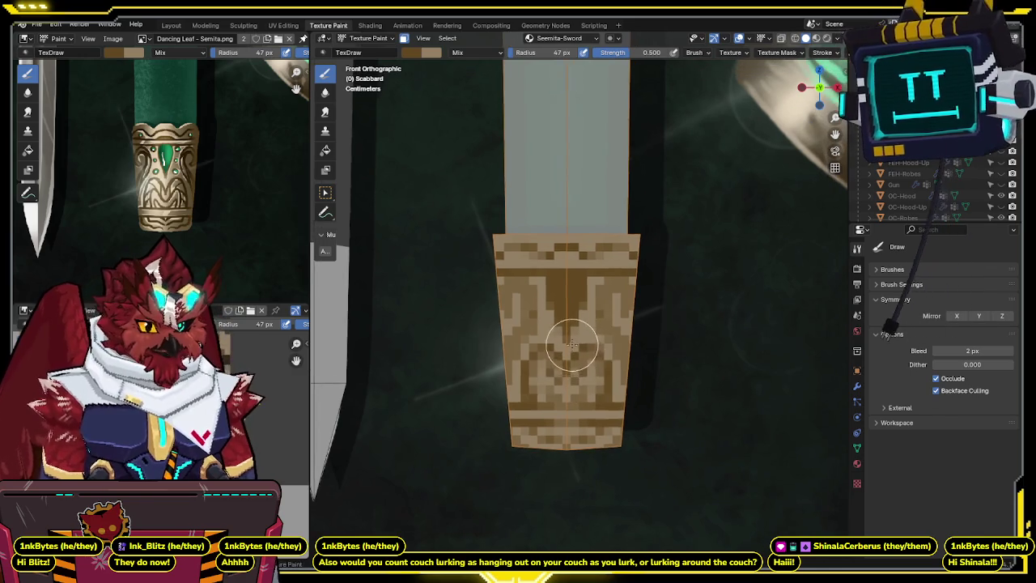
middle_click_drag(624, 257, 608, 284, "shift")
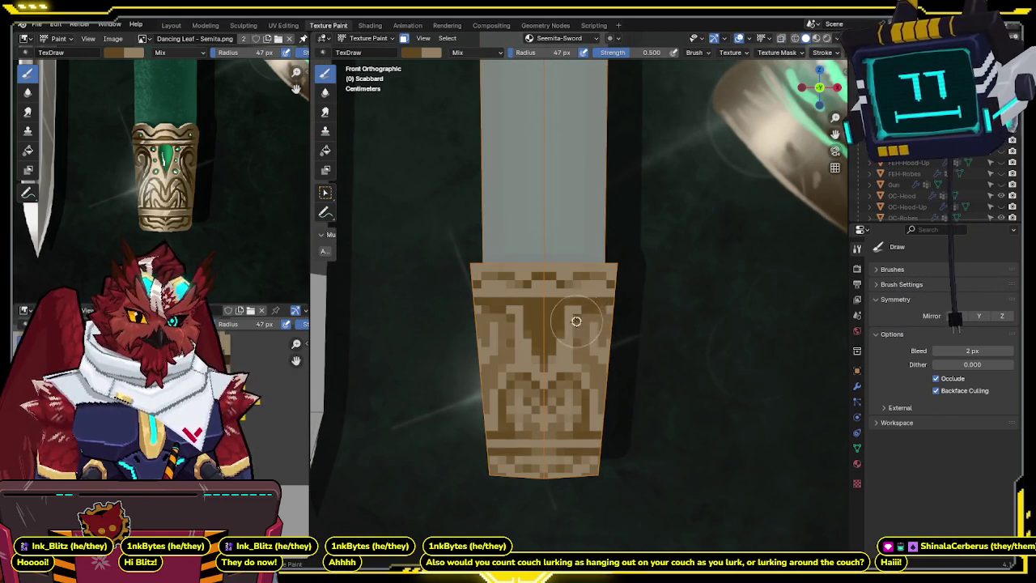
- Flip between the detailed and pixelated scabbard textures, then orbit into perspective
key("ctrl+z")
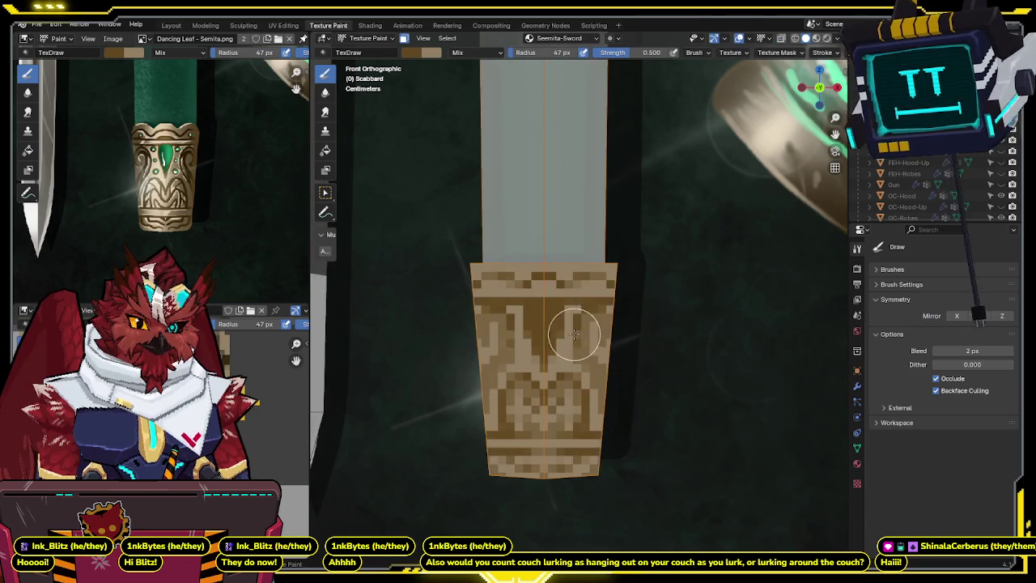
key("ctrl+shift+z")
key("z")
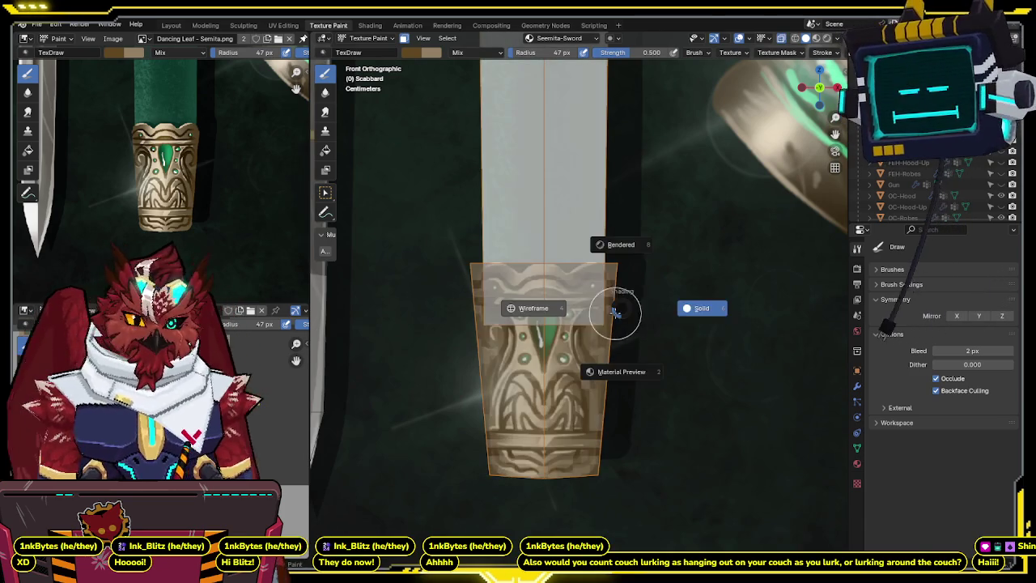
key("ctrl+z")
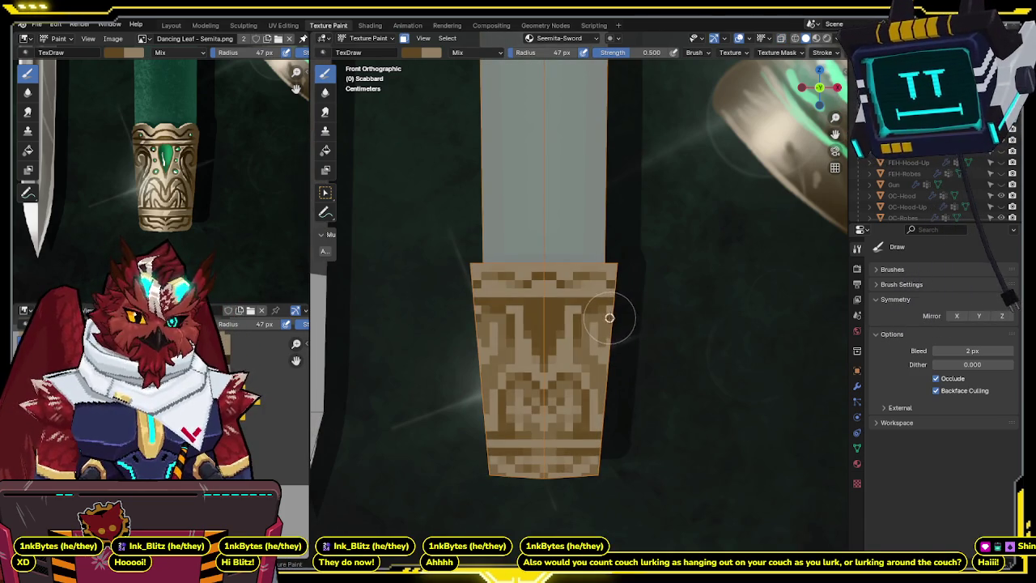
key("ctrl+shift+z")
key("ctrl+z")
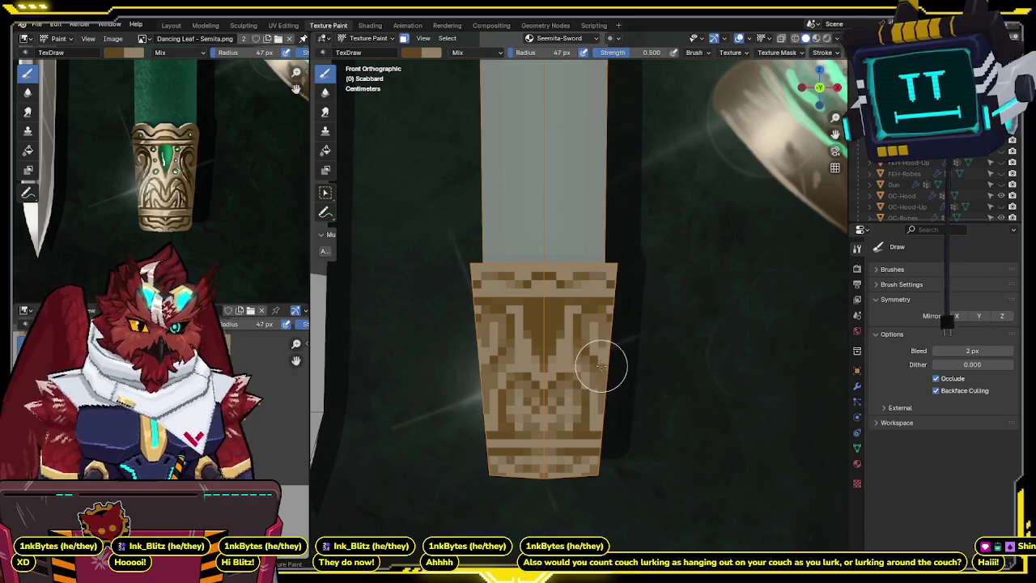
key("ctrl+shift+z")
key("ctrl+z")
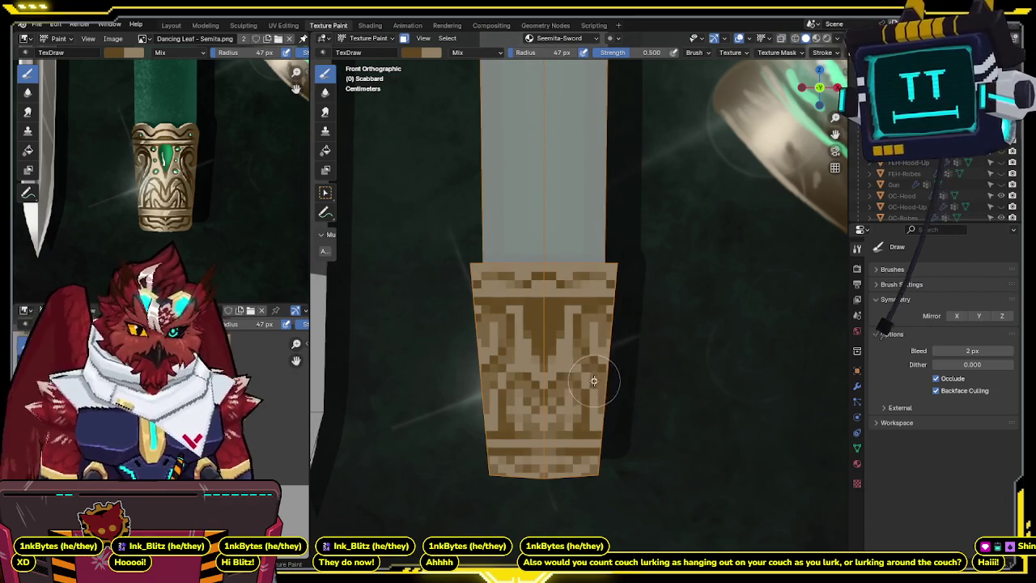
key("ctrl+shift+z")
key("ctrl+z")
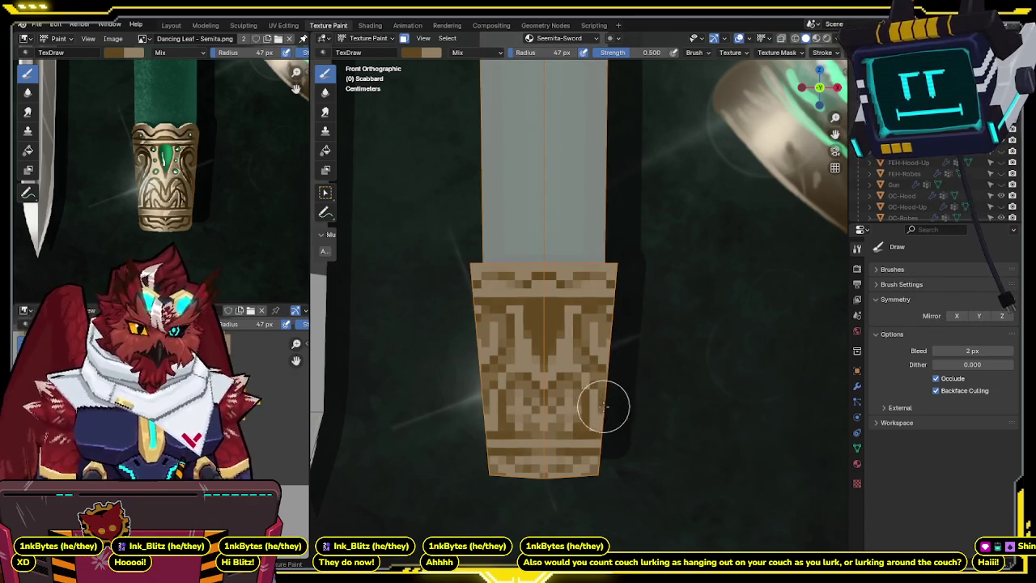
middle_click_drag(605, 394, 572, 361)
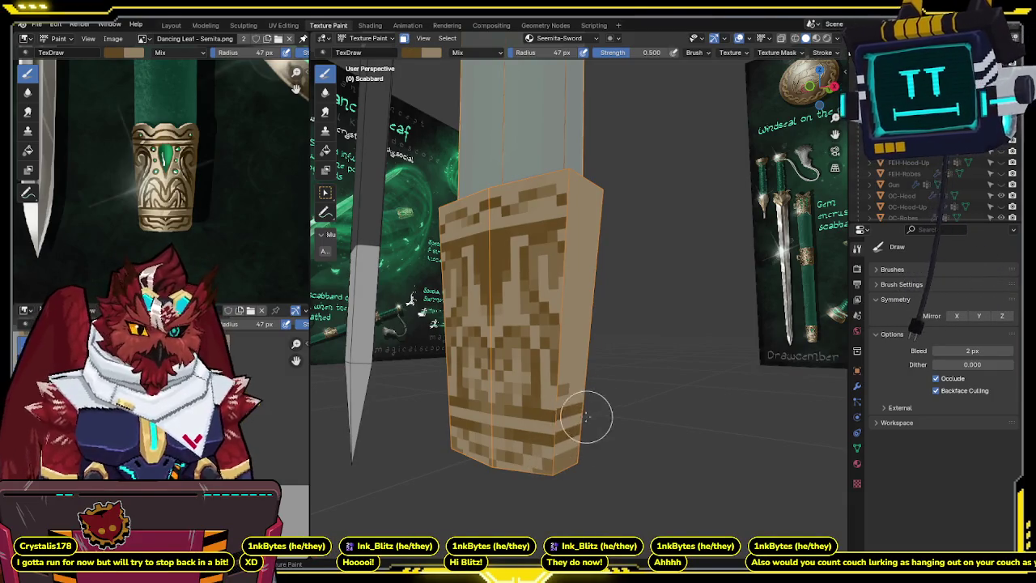
- Orbit around the scabbard to inspect its painted sides, undoing one stroke
middle_click_drag(597, 397, 585, 366)
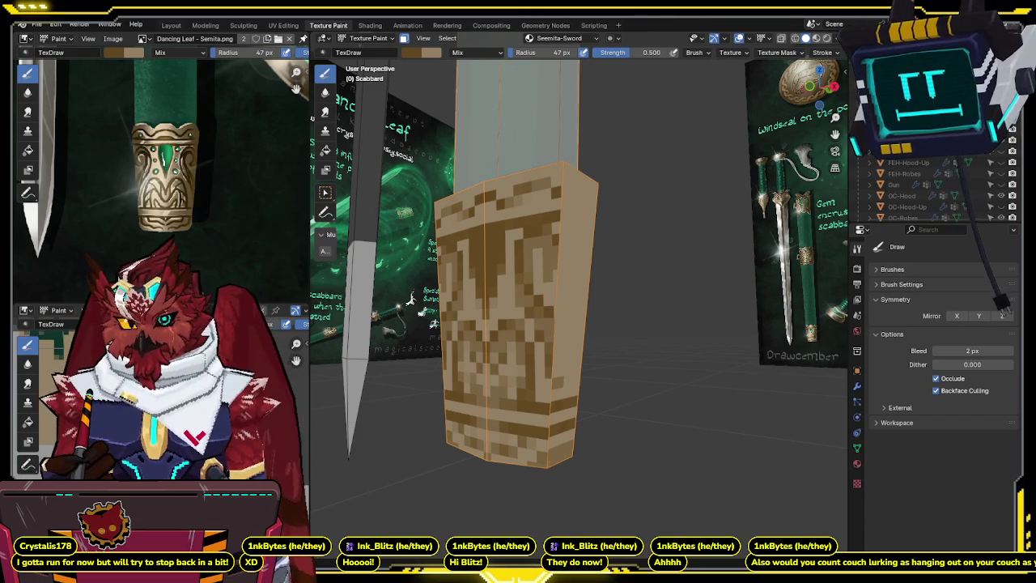
middle_click_drag(555, 220, 564, 219)
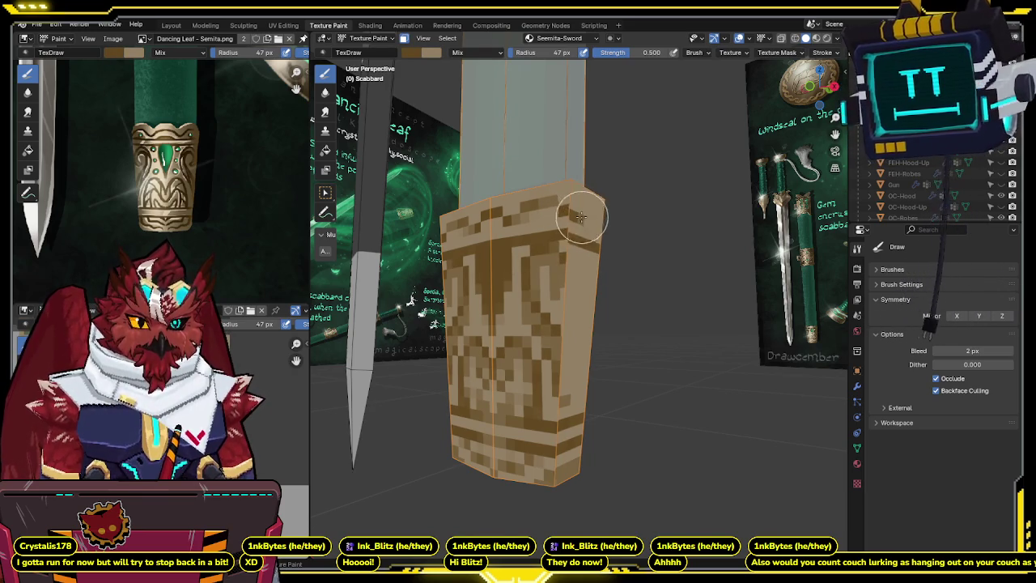
key("ctrl+z")
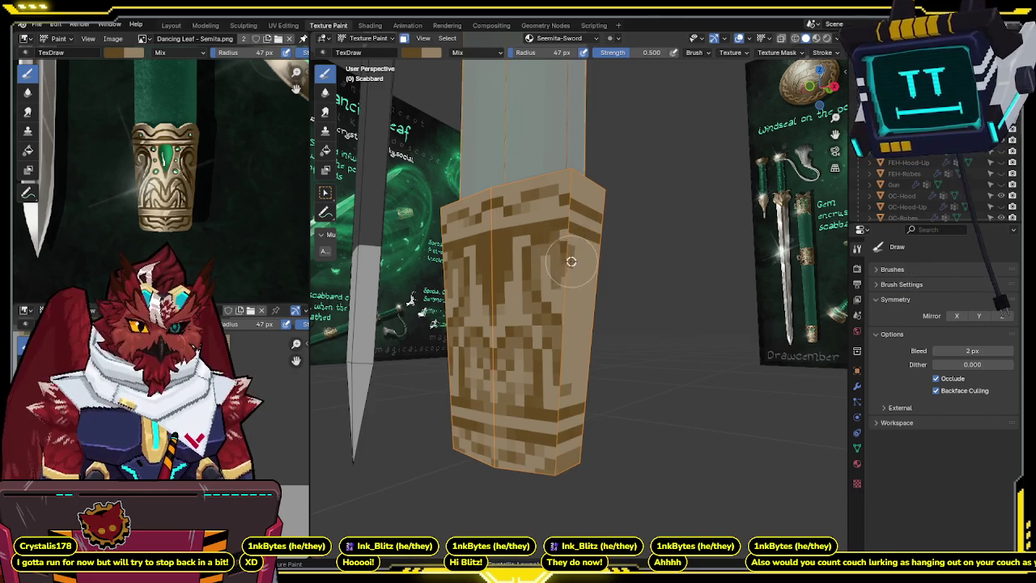
middle_click_drag(571, 263, 599, 272)
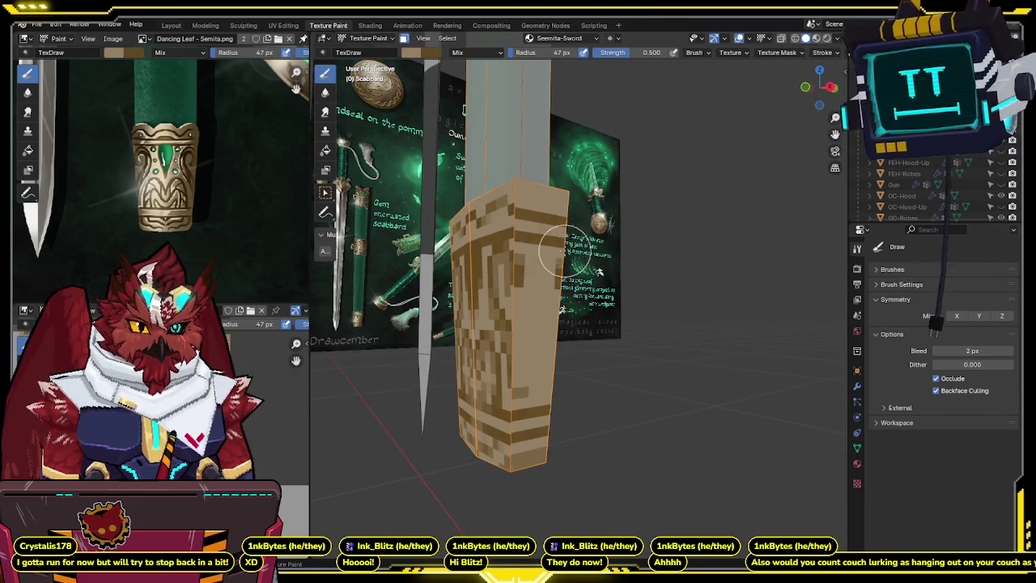
middle_click_drag(558, 257, 565, 259)
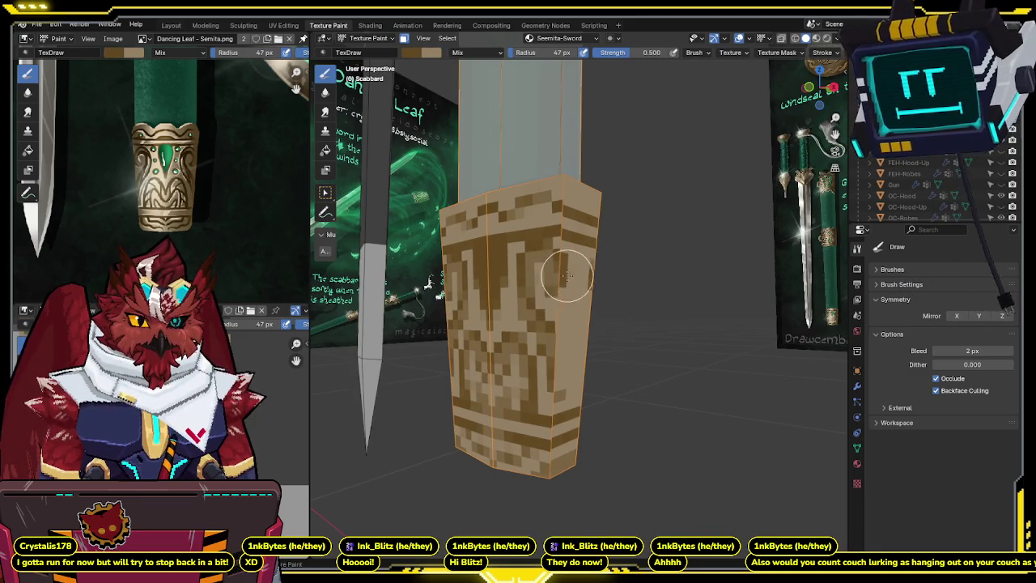
mouse_move(567, 275)
middle_mouse_down()
mouse_move(531, 300)
mouse_move(482, 258)
mouse_move(532, 288)
mouse_move(558, 271)
mouse_move(572, 294)
middle_mouse_up()
scroll(577, 259, "up", 3)
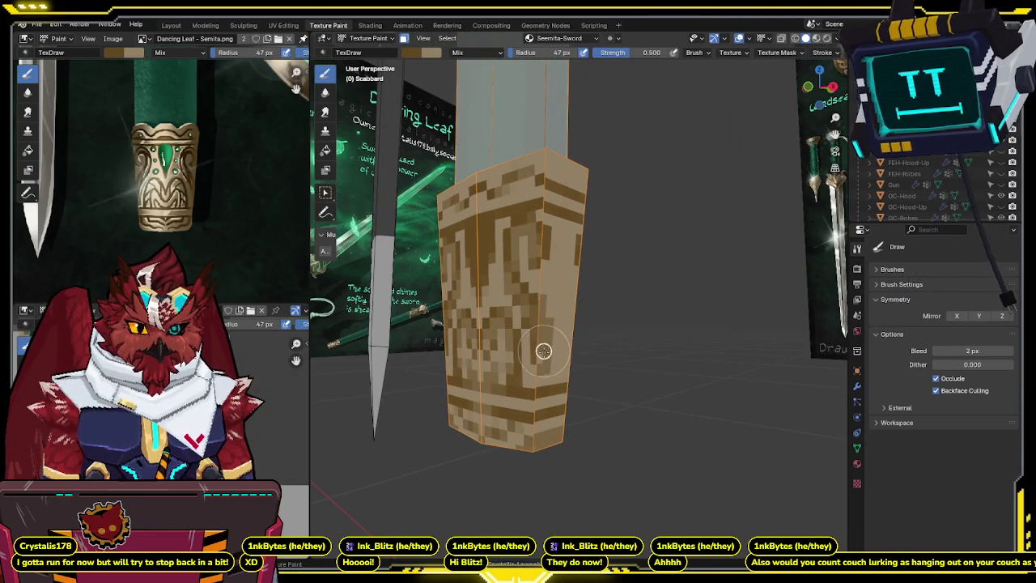
middle_click_drag(540, 341, 495, 311)
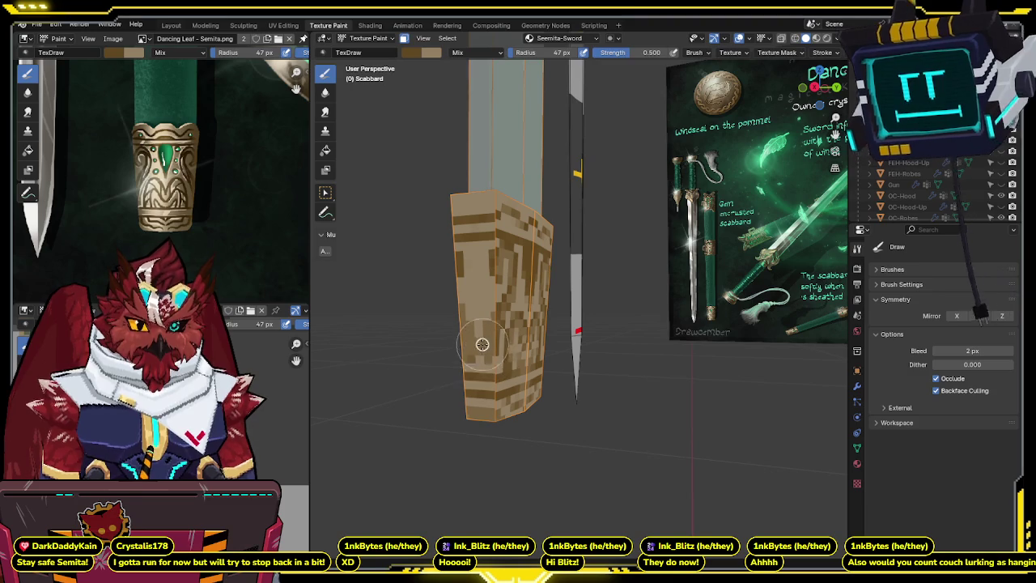
middle_click_drag(479, 356, 572, 299)
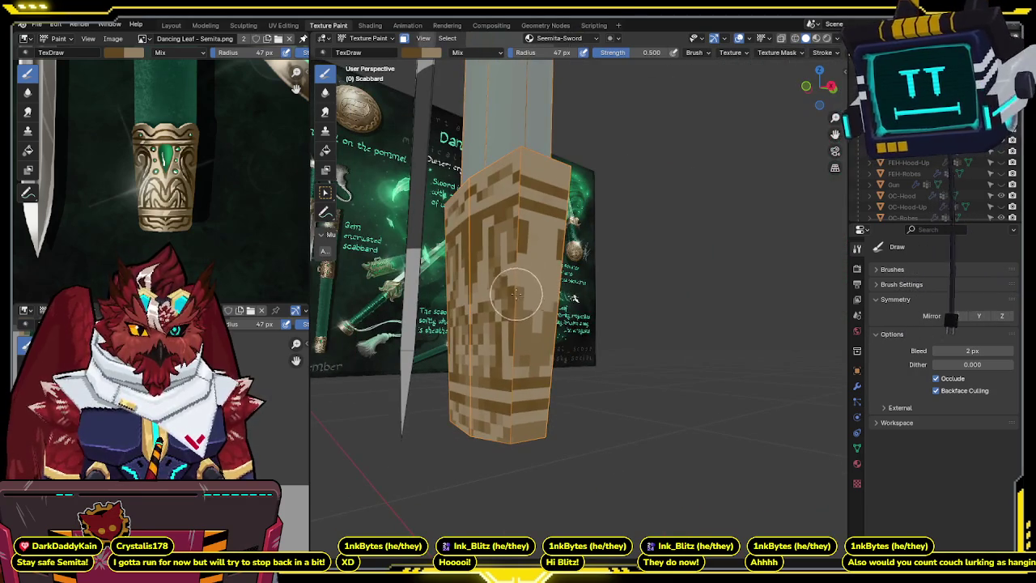
mouse_move(535, 346)
middle_mouse_down()
mouse_move(490, 320)
mouse_move(607, 300)
mouse_move(590, 301)
middle_mouse_up()
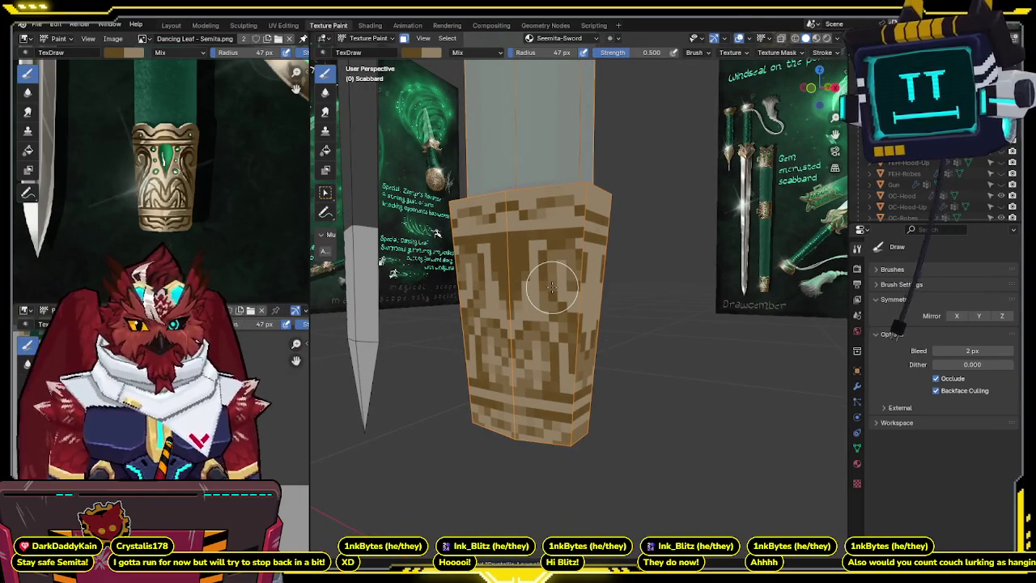
- Turn the scabbard face-on and touch up pixels in its brown pattern
middle_click_drag(588, 263, 578, 257)
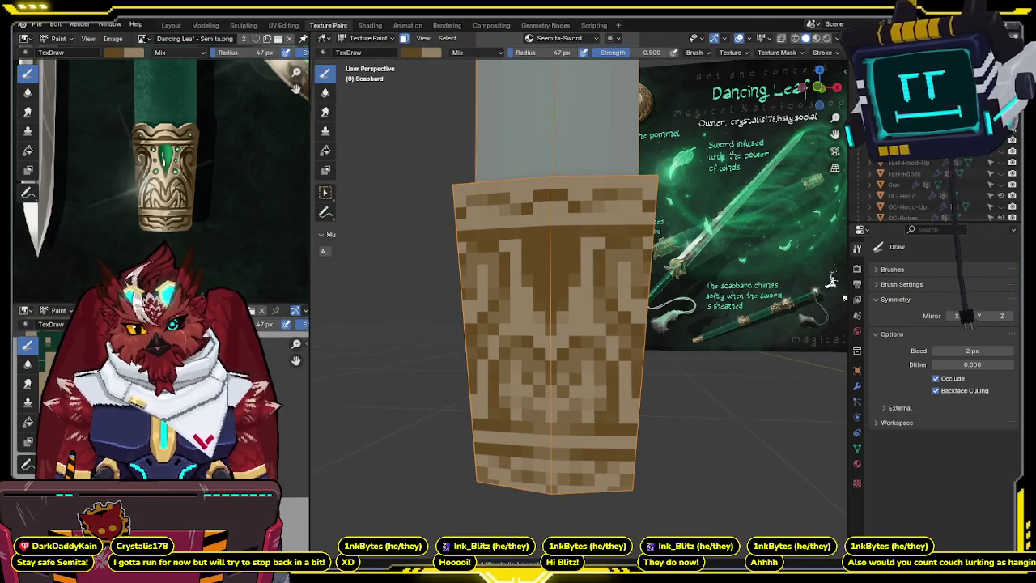
mouse_move(574, 291)
middle_mouse_down()
mouse_move(562, 277)
mouse_move(557, 302)
middle_mouse_up()
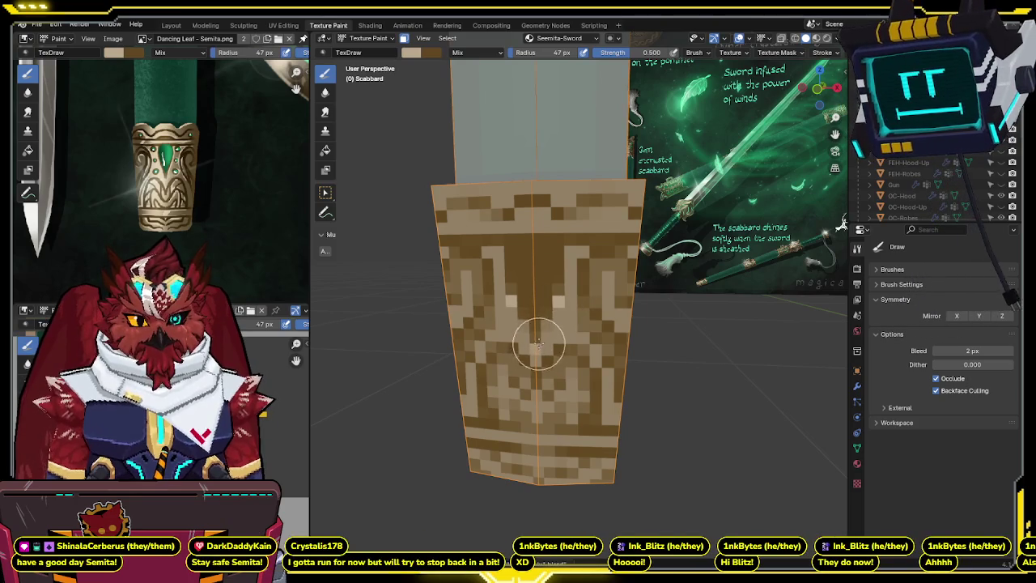
left_click_drag(545, 332, 578, 263)
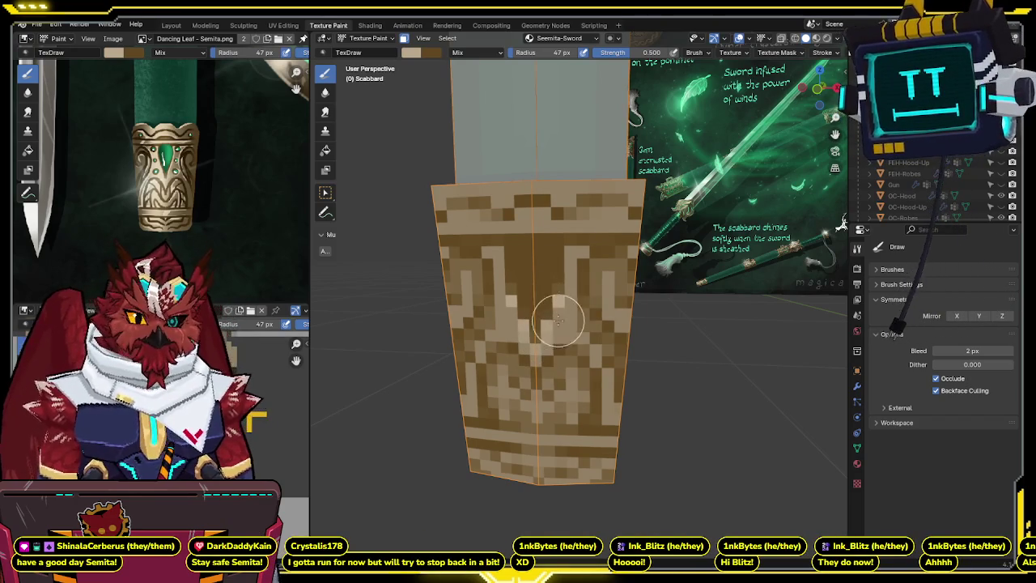
middle_click_drag(578, 263, 558, 255)
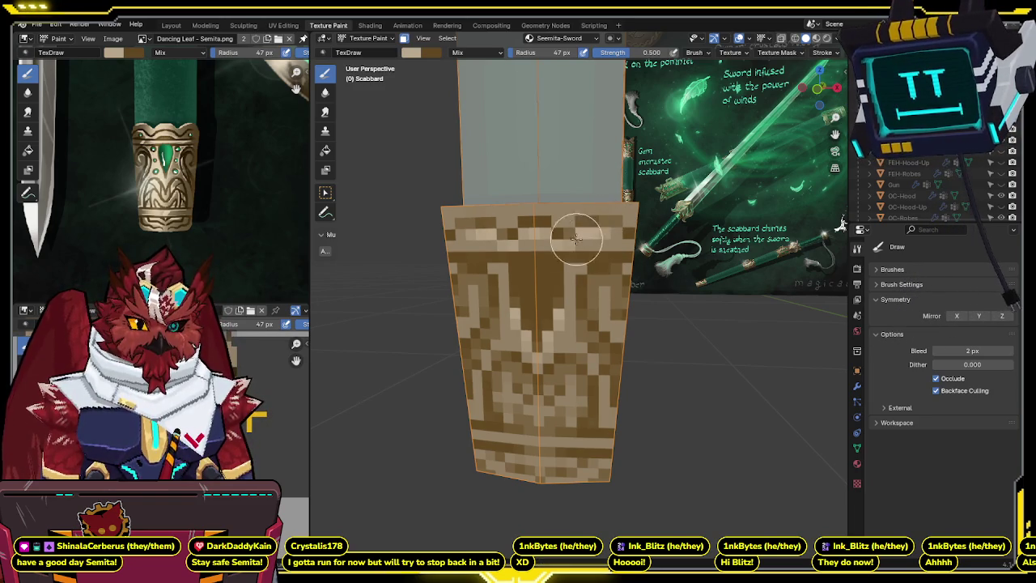
scroll(550, 227, "down", 1, "shift")
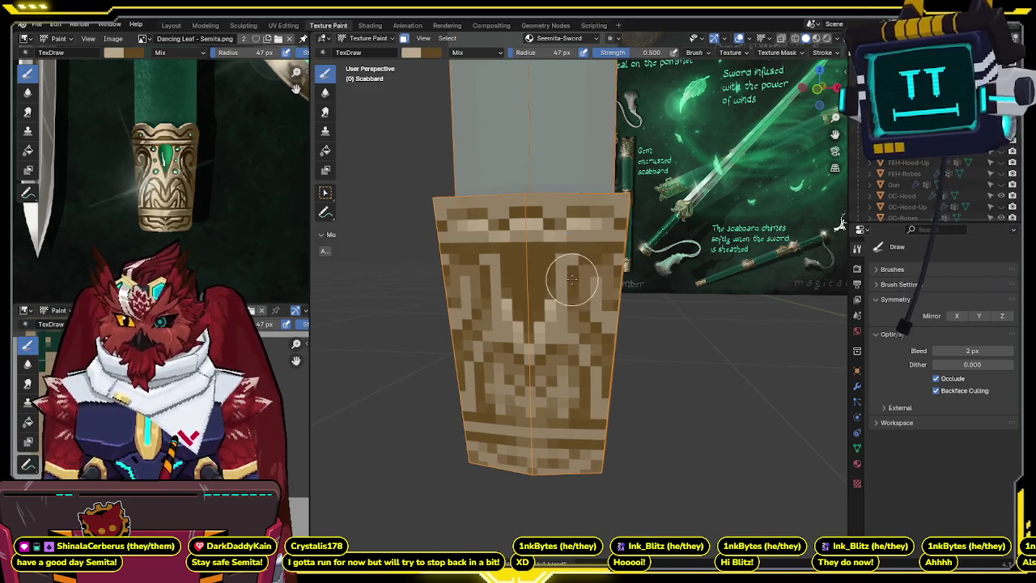
scroll(567, 250, "down", 2, "shift")
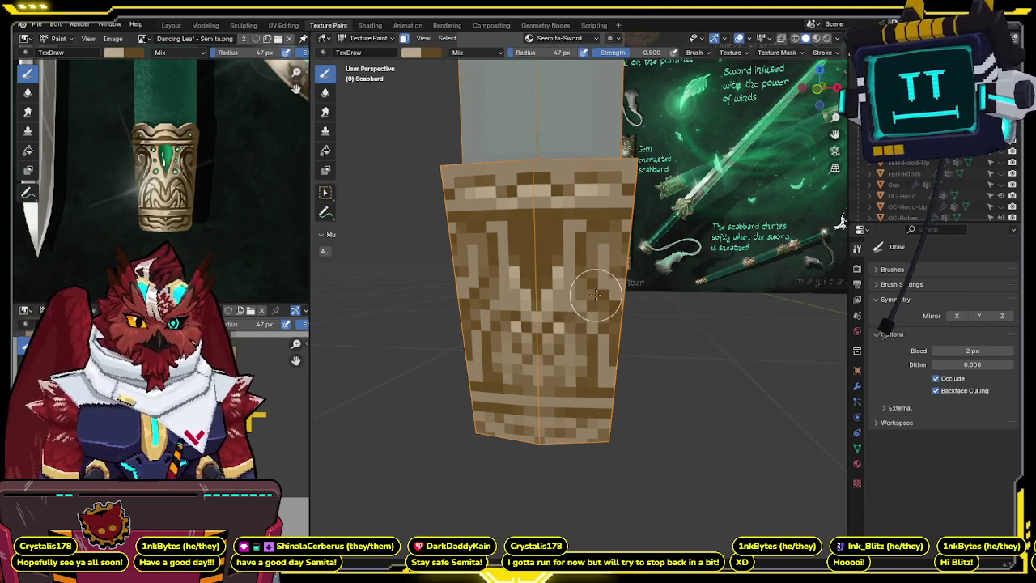
middle_click_drag(590, 296, 567, 301)
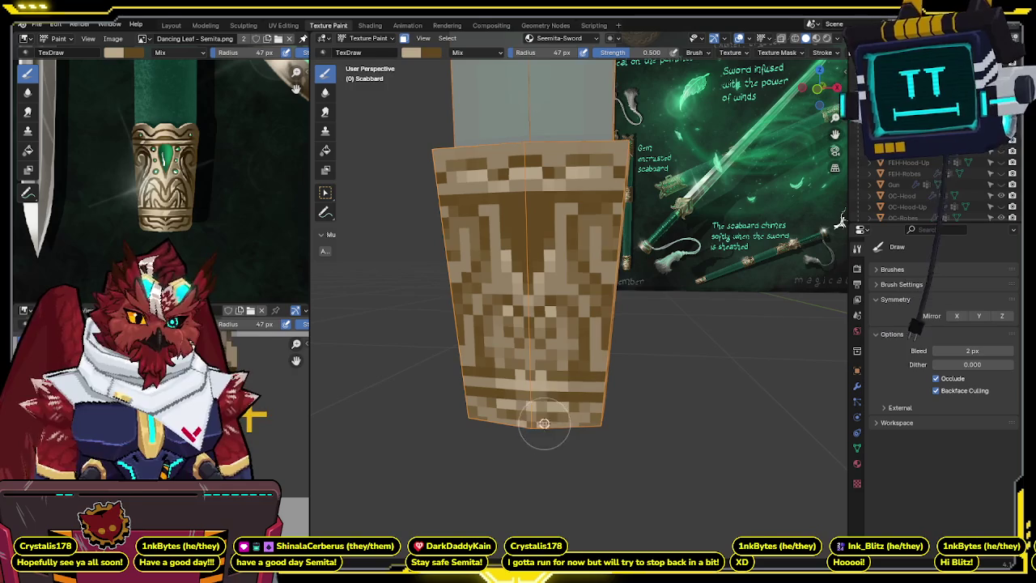
middle_click_drag(555, 303, 562, 315)
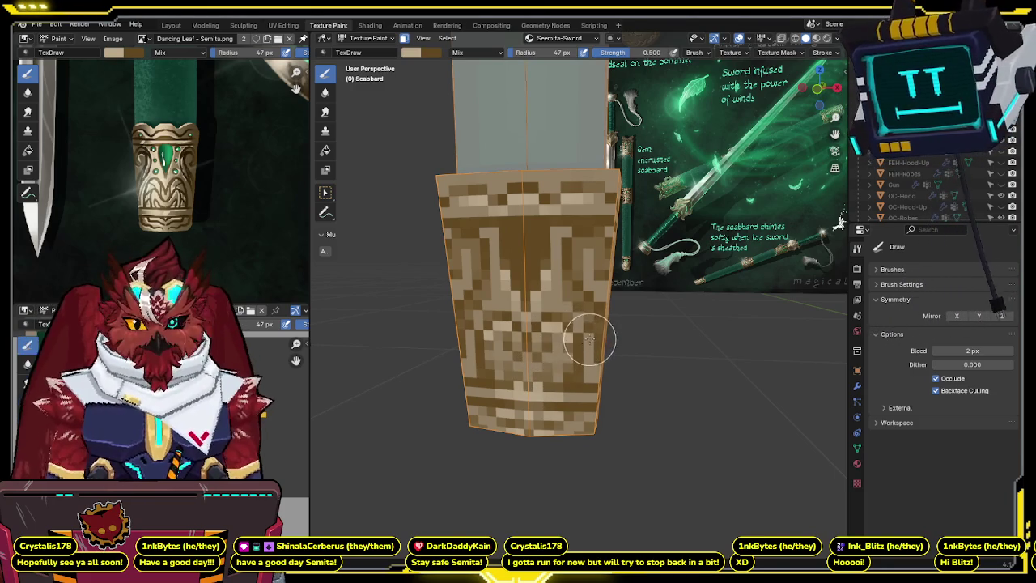
- Inspect the scabbard from several sides and raise the brush strength to 1.000
middle_click_drag(574, 333, 556, 344)
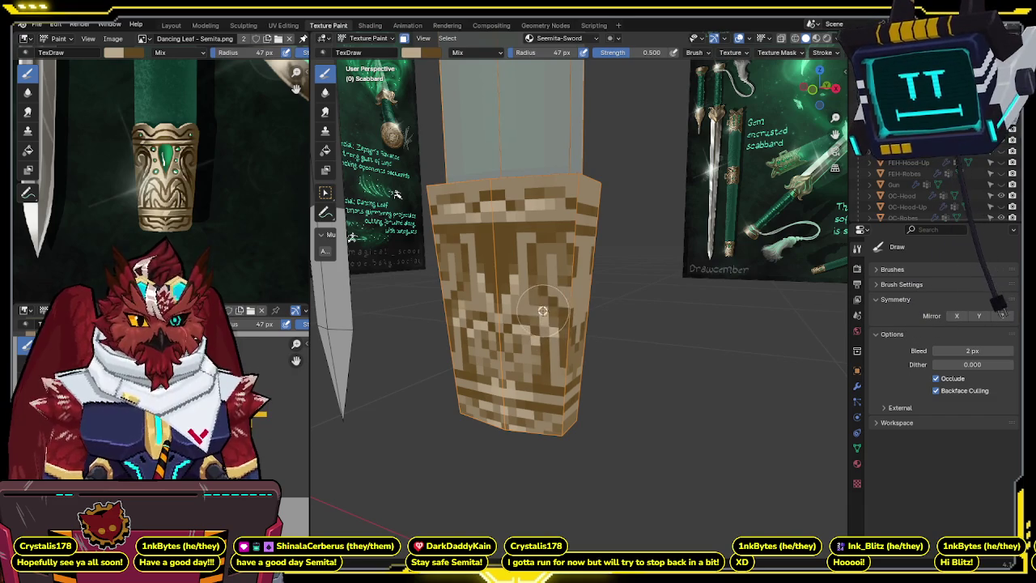
middle_click_drag(542, 310, 550, 267)
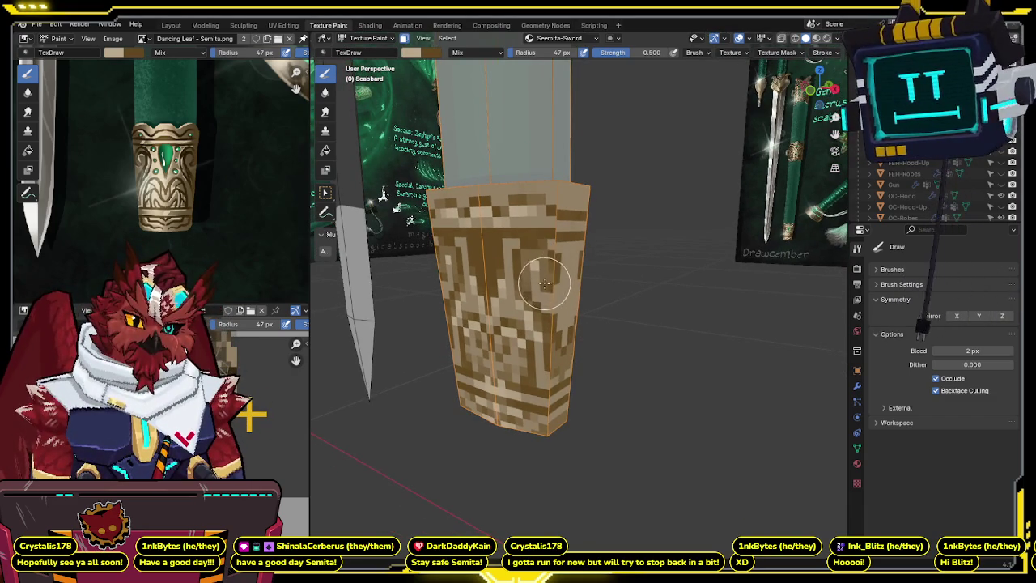
middle_click_drag(549, 285, 543, 284)
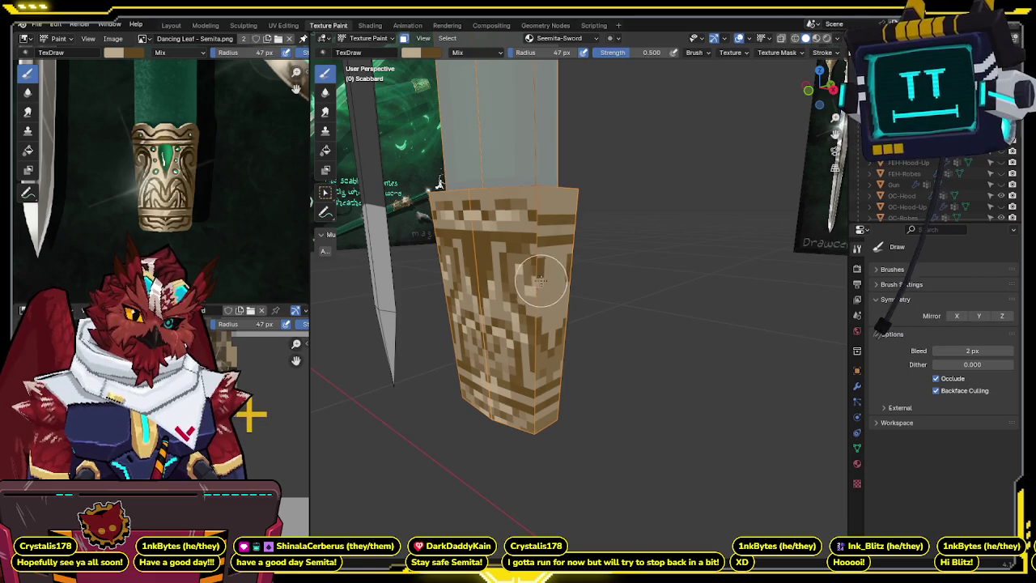
mouse_move(537, 281)
middle_mouse_down()
mouse_move(512, 263)
mouse_move(546, 324)
middle_mouse_up()
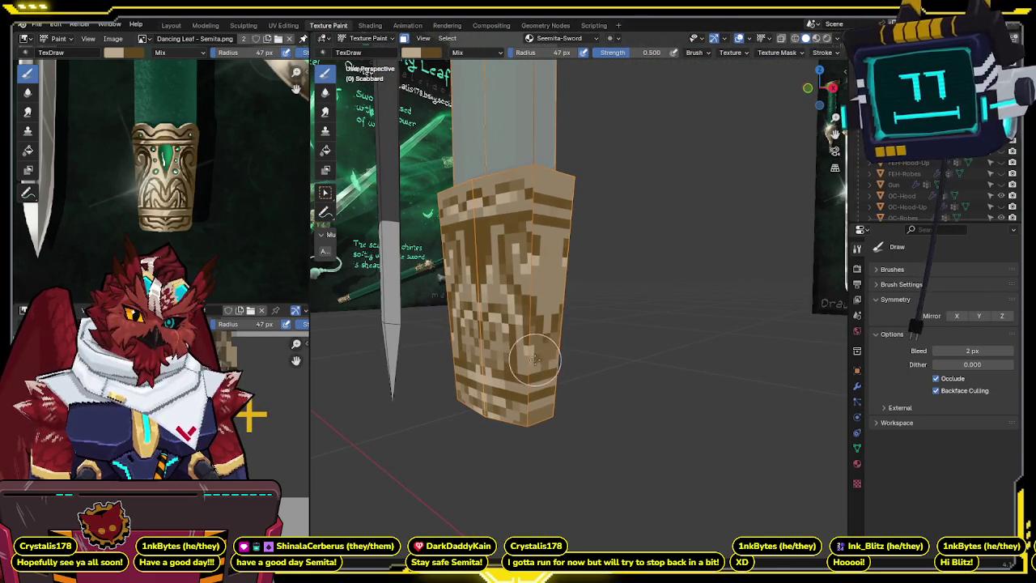
middle_click_drag(538, 358, 506, 356)
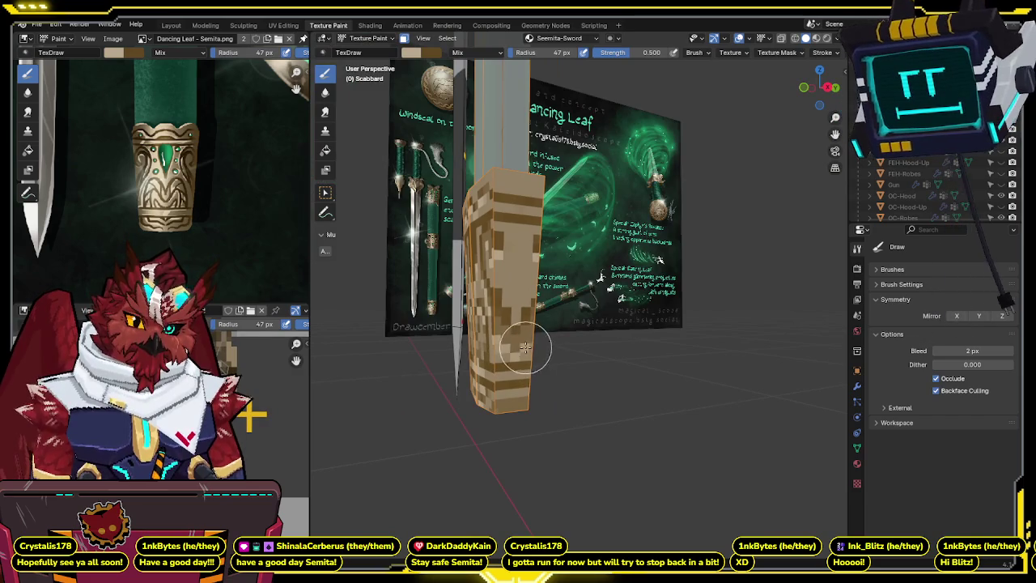
mouse_move(536, 339)
middle_mouse_down()
mouse_move(510, 340)
mouse_move(638, 297)
mouse_move(620, 294)
middle_mouse_up()
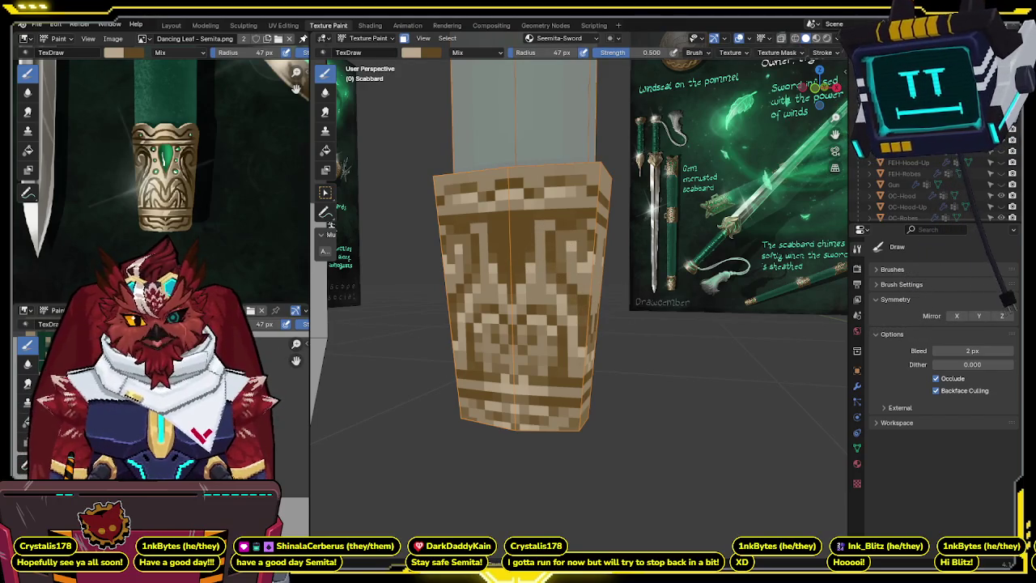
left_click_drag(648, 51, 695, 52)
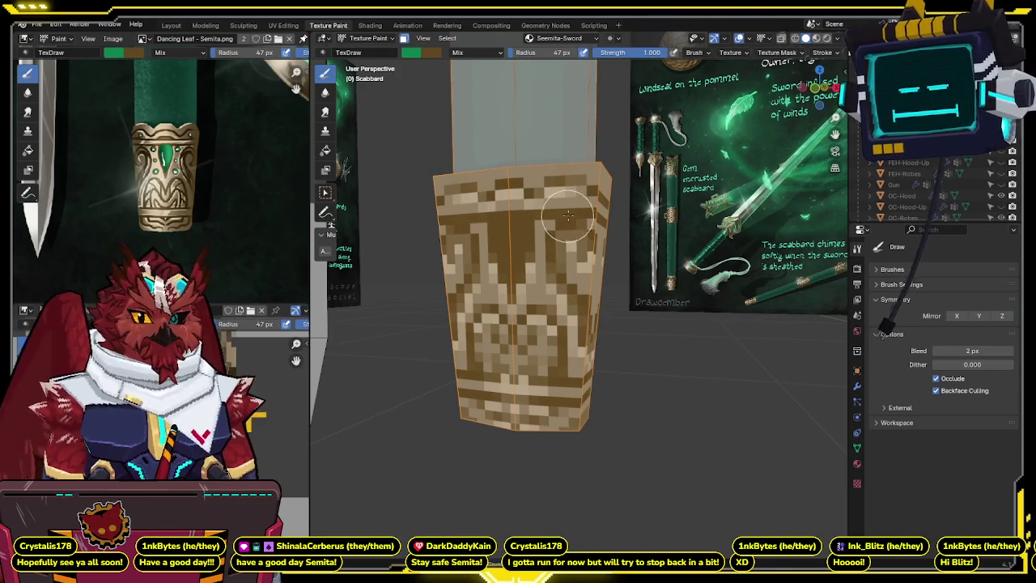
- Dab mirrored green pixels for the gem motif, undoing a stray green stripe
middle_click_drag(568, 204, 541, 224)
left_click(537, 218)
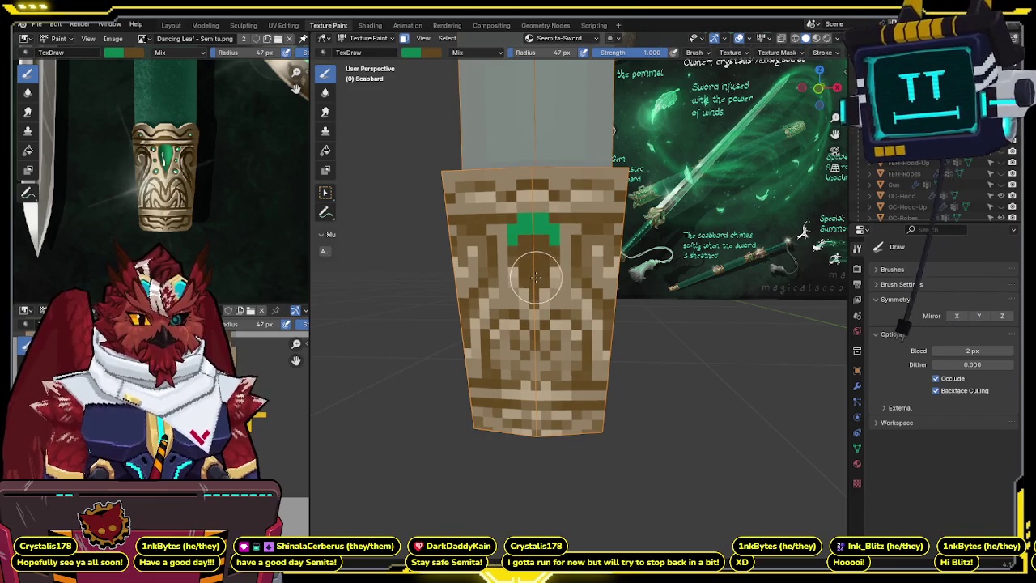
left_click_drag(535, 284, 535, 237)
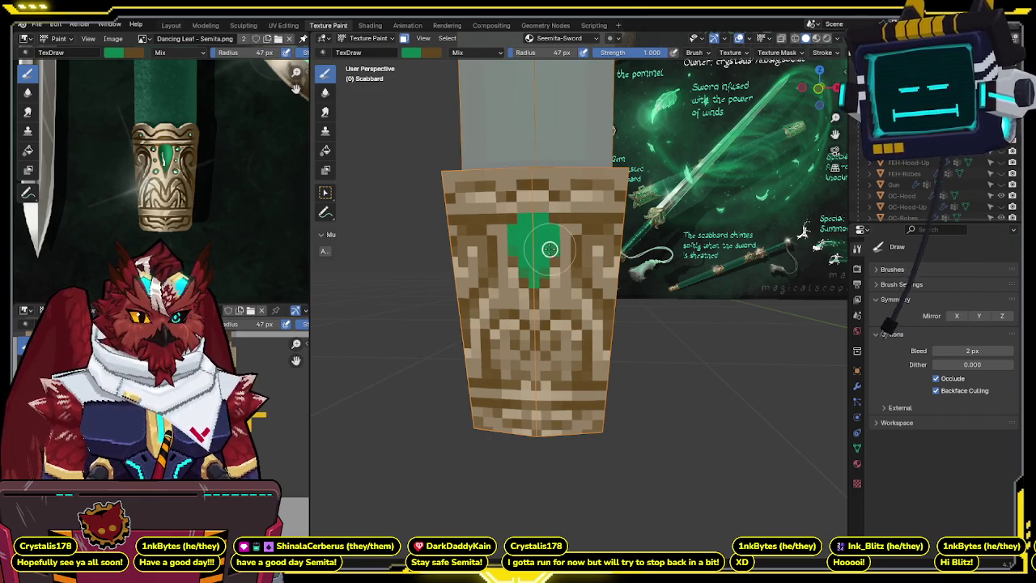
key("ctrl+z")
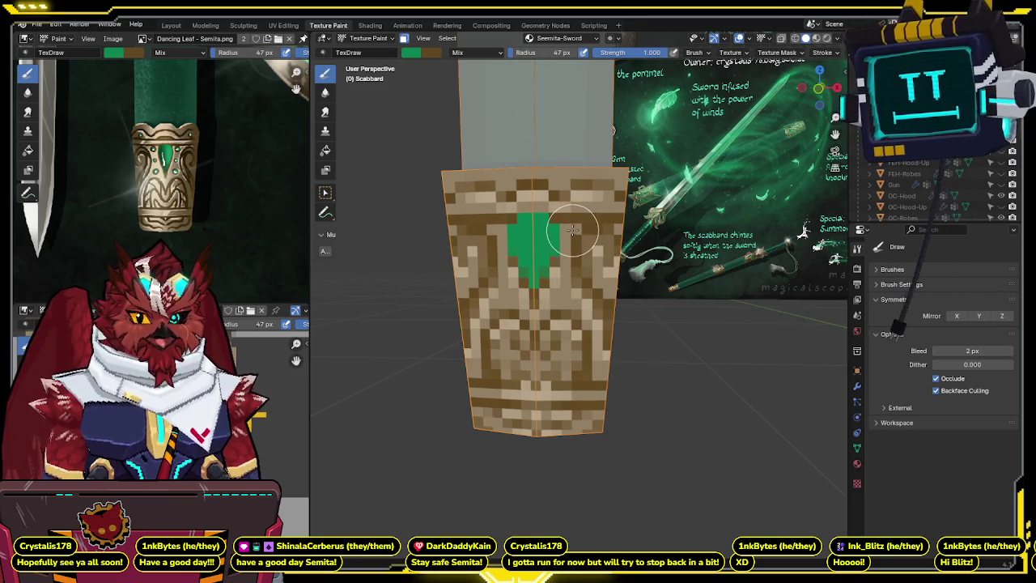
left_click(573, 229)
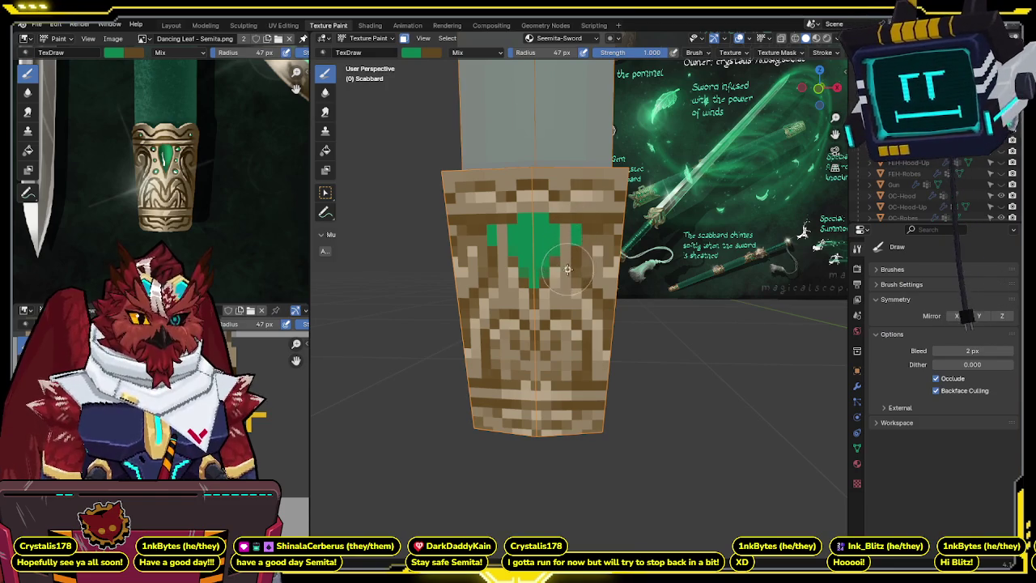
- Extend the green gem toward its centre and sample a darker green for shading
middle_click_drag(566, 272, 560, 276)
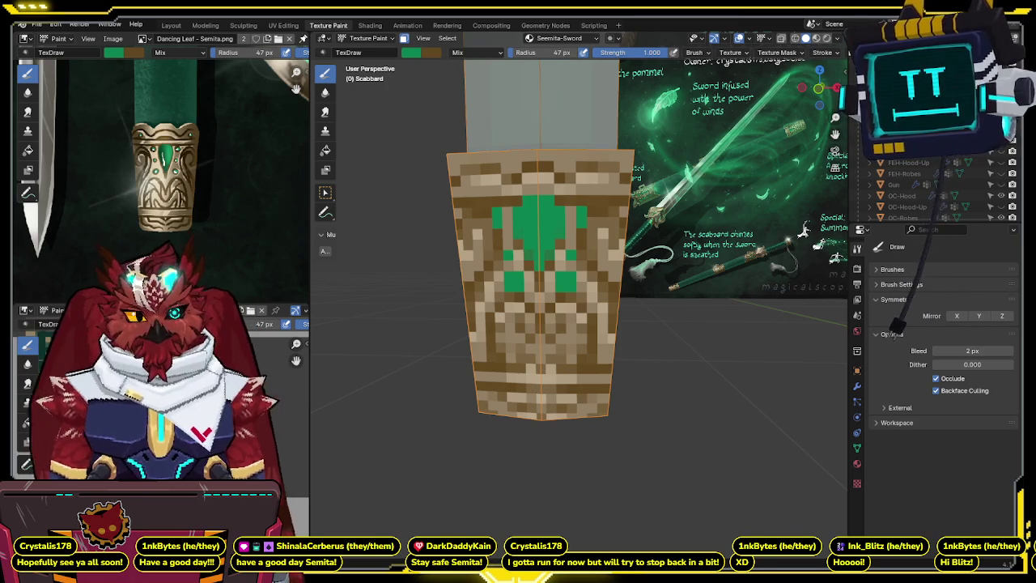
middle_click_drag(519, 344, 602, 148)
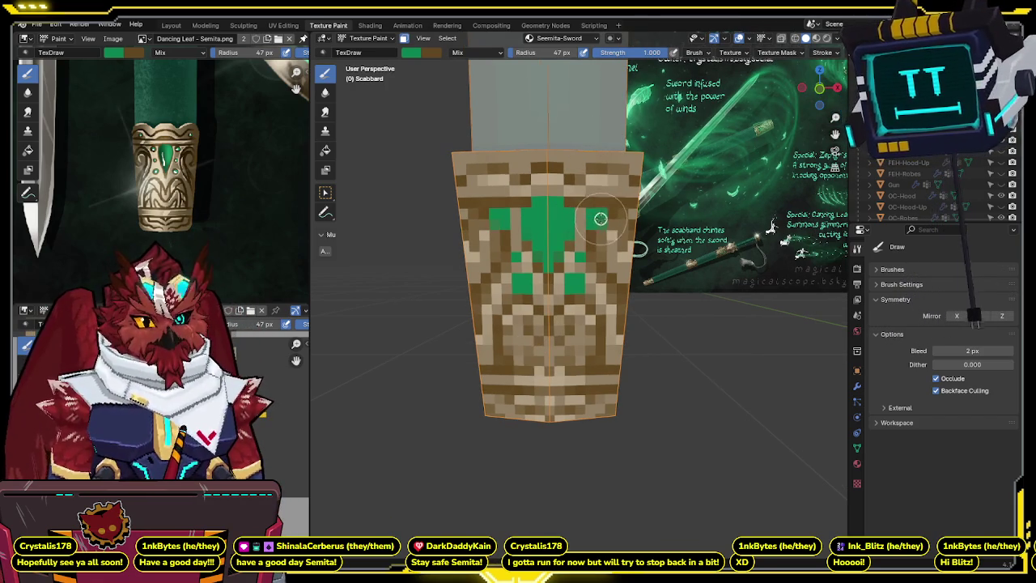
middle_click_drag(631, 243, 589, 202)
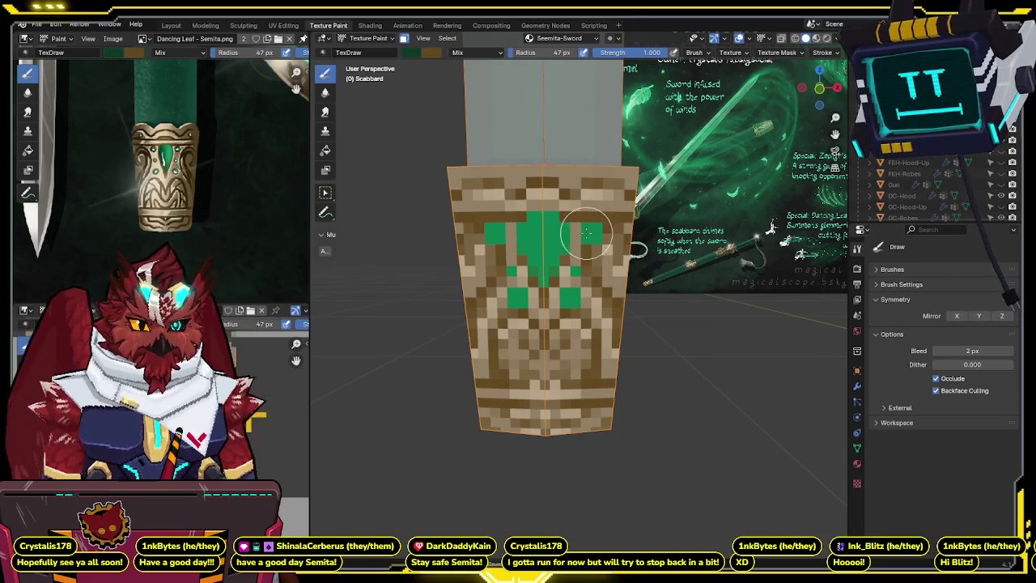
mouse_move(589, 237)
left_mouse_down()
mouse_move(538, 250)
mouse_move(564, 228)
left_mouse_up()
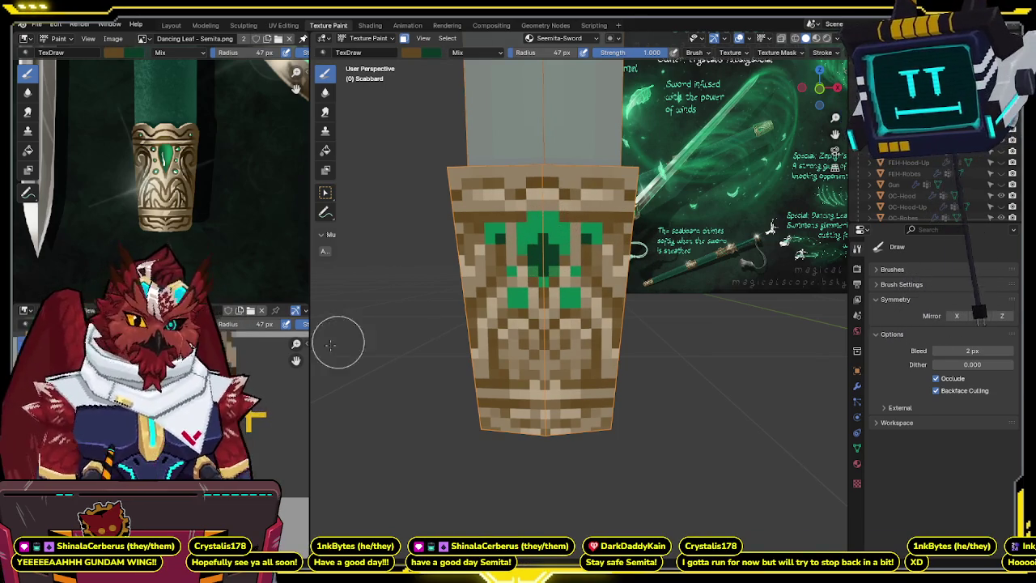
key("s")
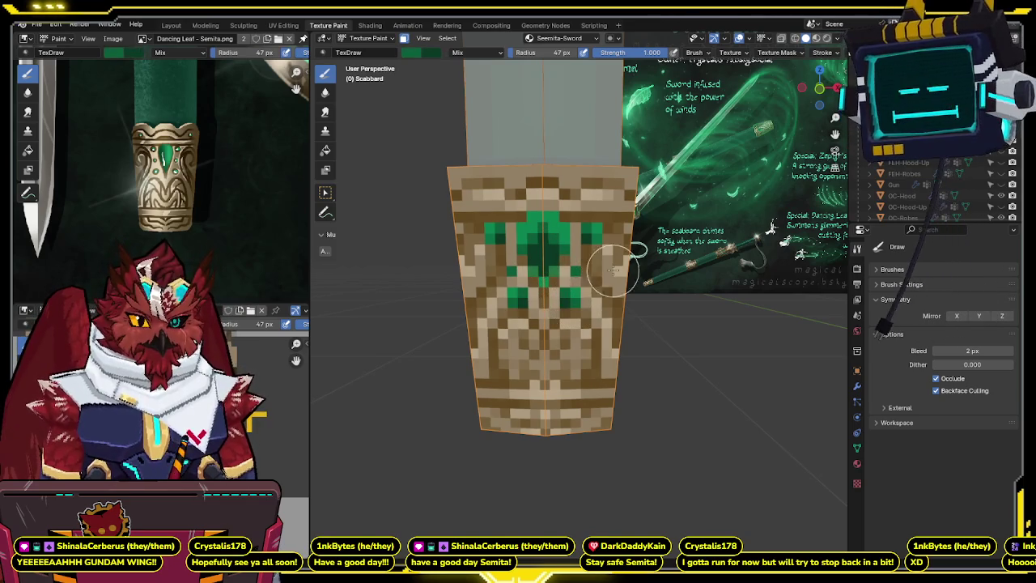
- Paint a white highlight atop the gem and touch it up with green
key("x")
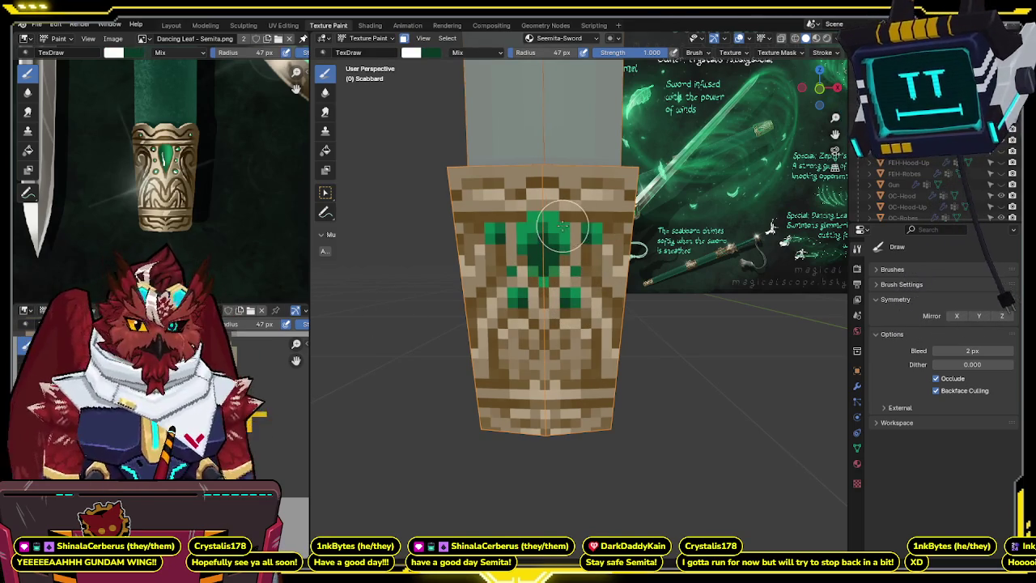
left_click(545, 220)
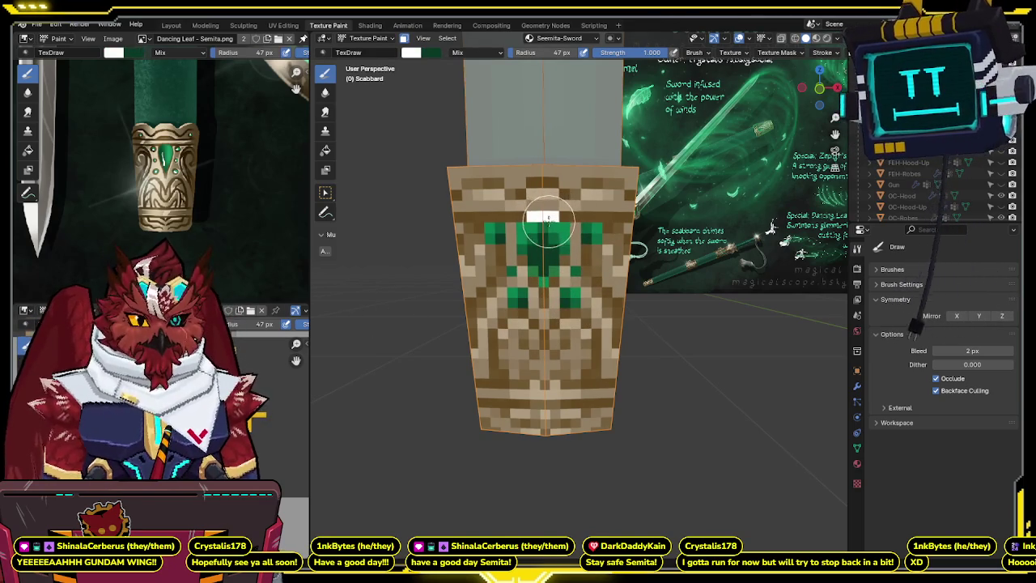
key("x")
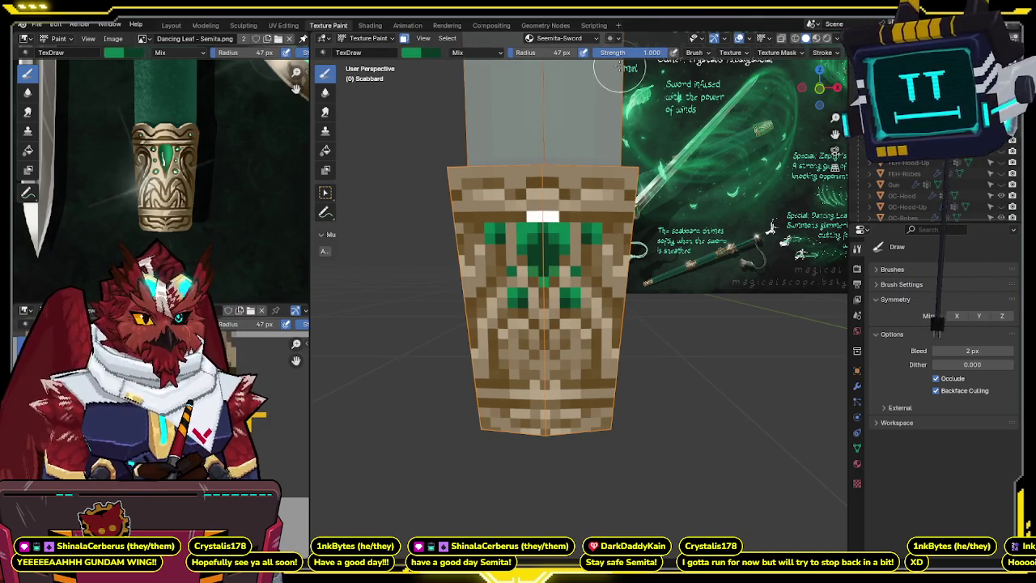
left_click(554, 215)
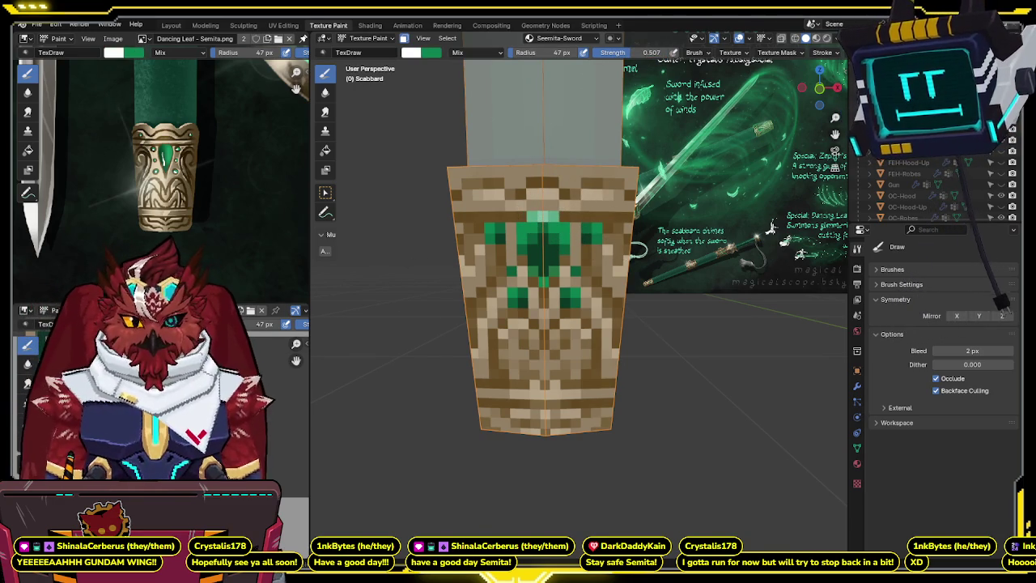
key("x")
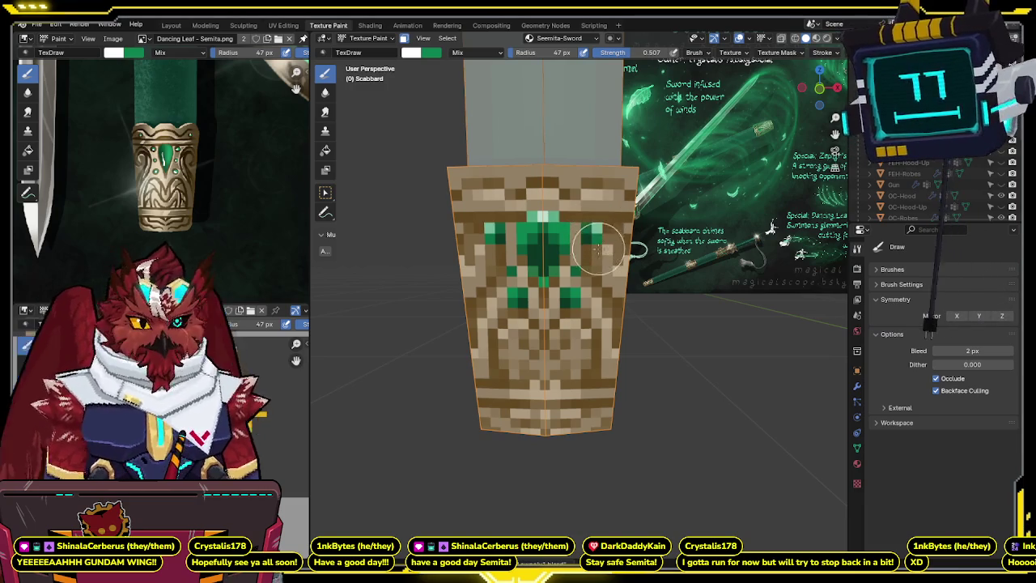
- Sample brown and light tan colours, then return to Object Mode
scroll(599, 247, "down", 2)
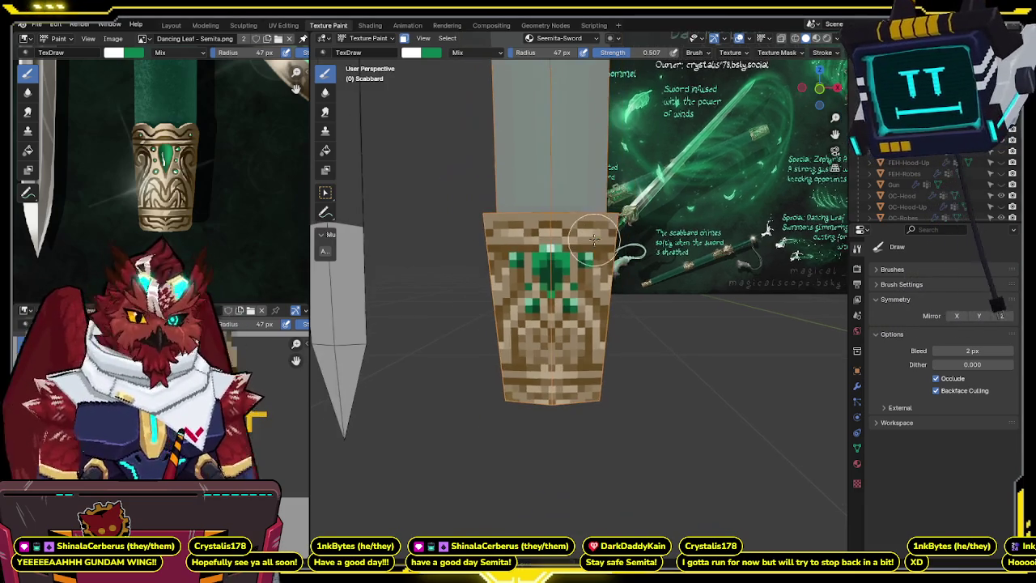
scroll(595, 243, "up", 1)
scroll(599, 255, "up", 1)
key("s")
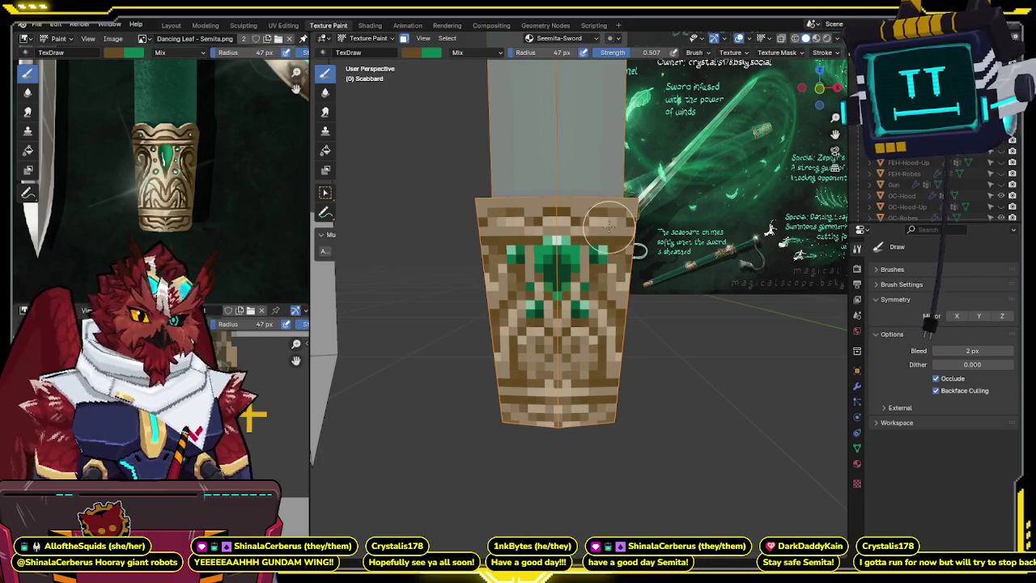
key("s")
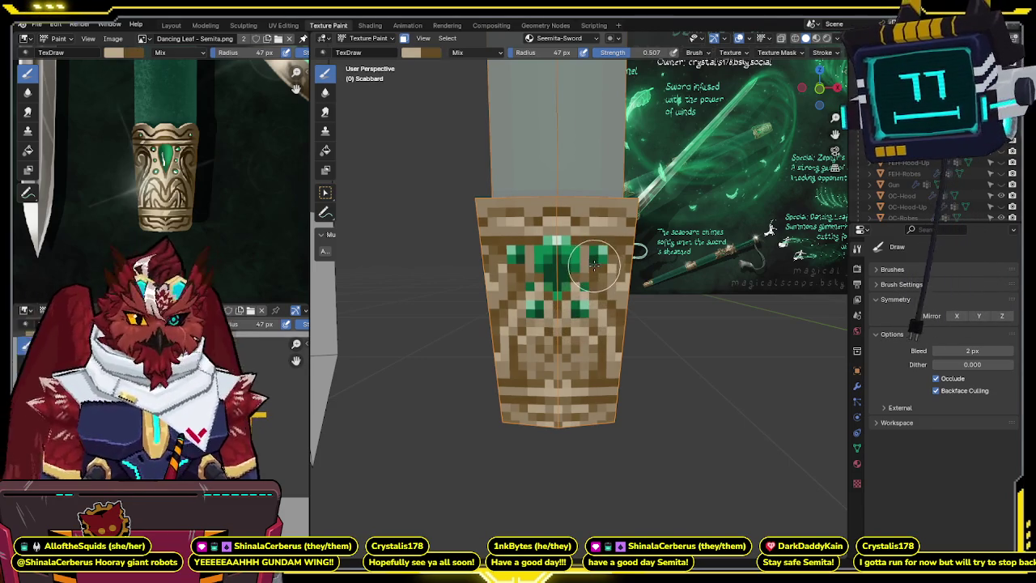
mouse_move(594, 256)
middle_mouse_down()
mouse_move(600, 275)
mouse_move(577, 277)
middle_mouse_up()
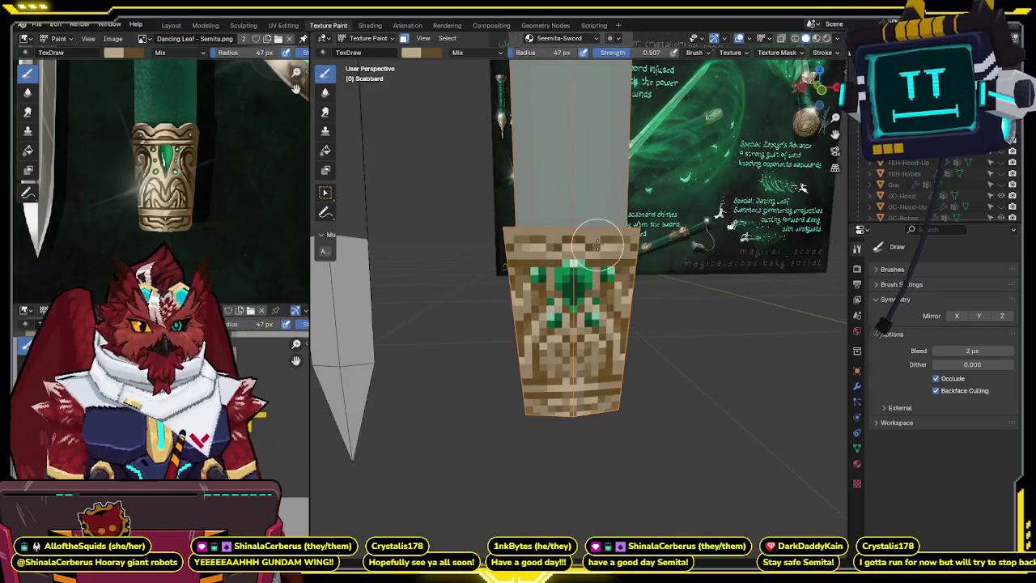
key("ctrl+Tab")
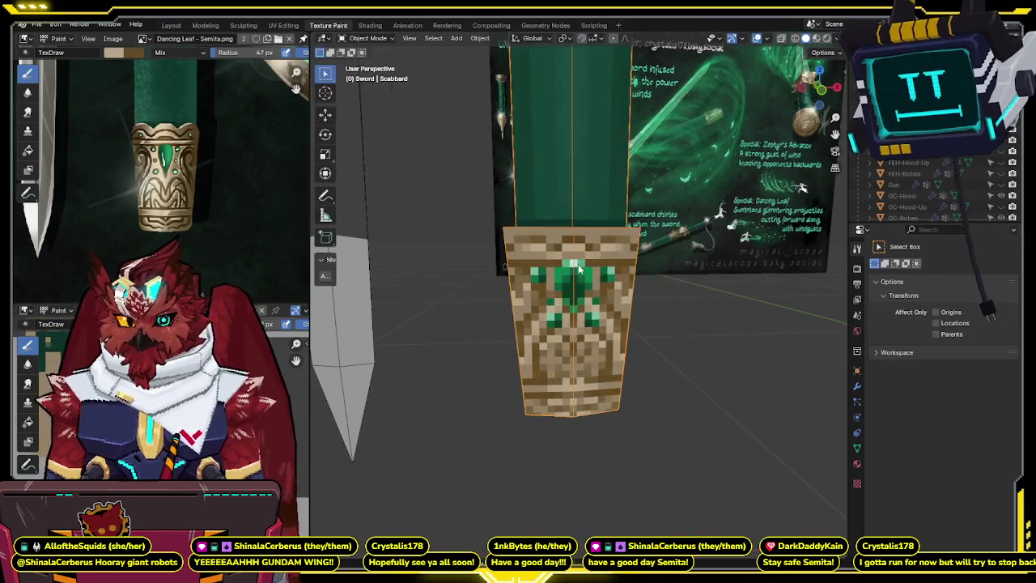
middle_click_drag(574, 268, 581, 298)
scroll(580, 298, "up", 3)
key("ctrl+Tab")
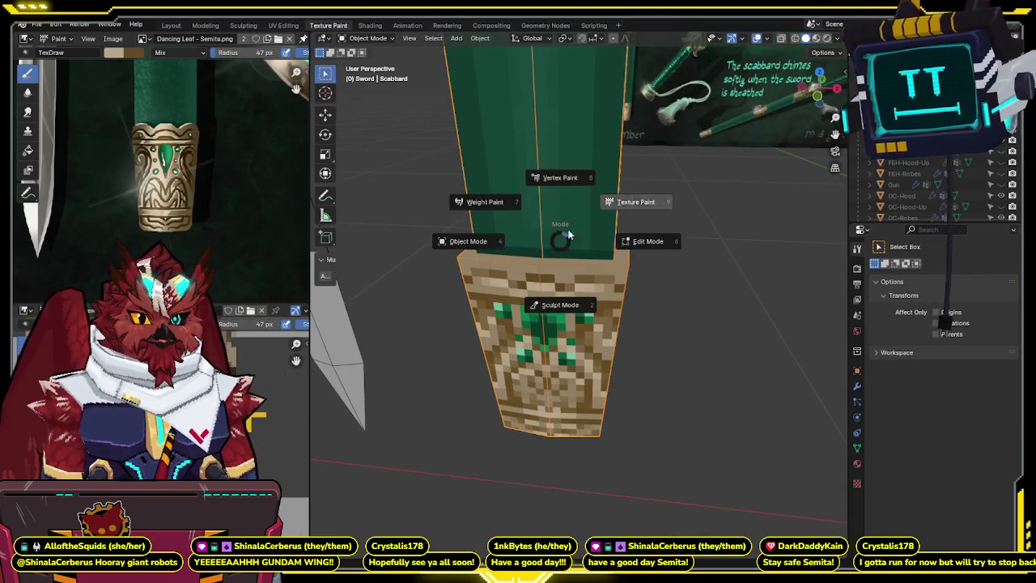
middle_click_drag(551, 253, 643, 143)
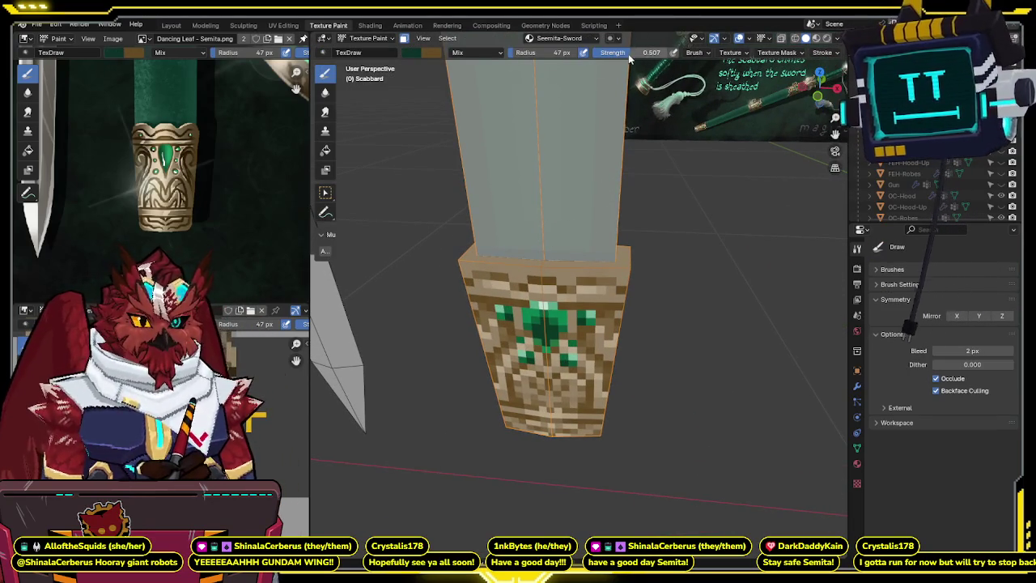
left_click_drag(639, 52, 668, 52)
middle_click_drag(647, 73, 584, 229)
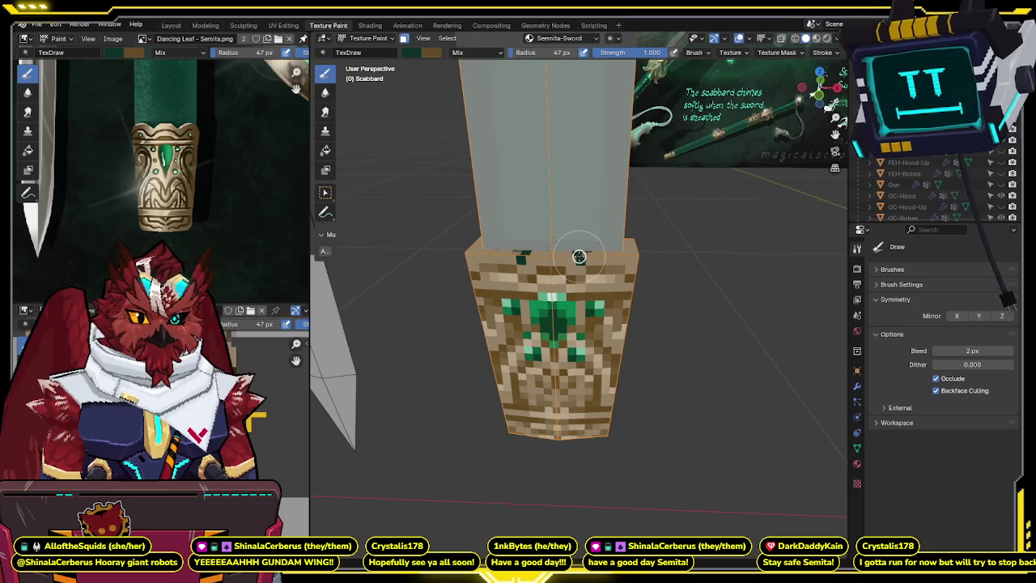
left_click_drag(583, 247, 558, 242)
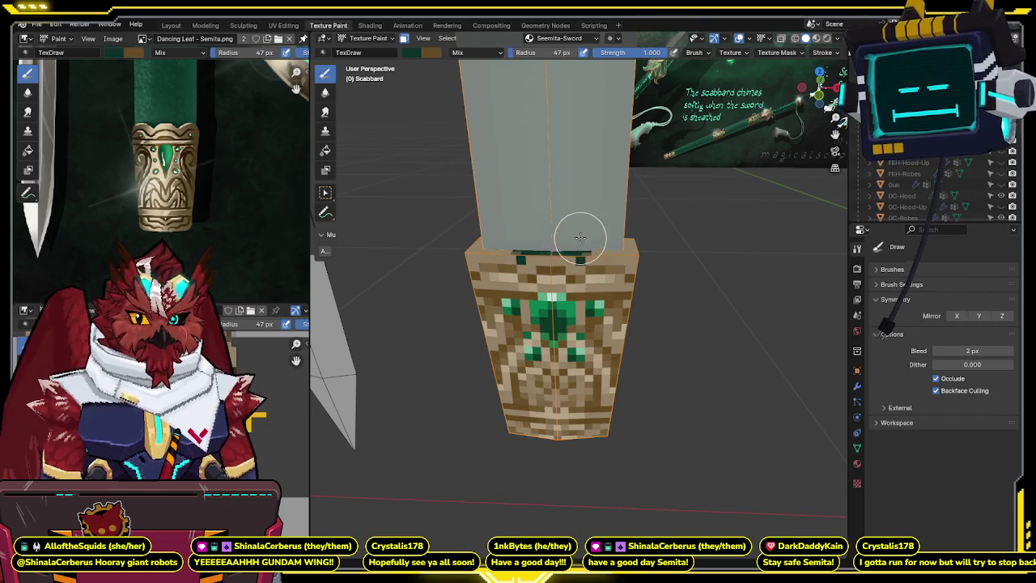
middle_click_drag(580, 237, 555, 254)
left_click_drag(556, 287, 564, 291)
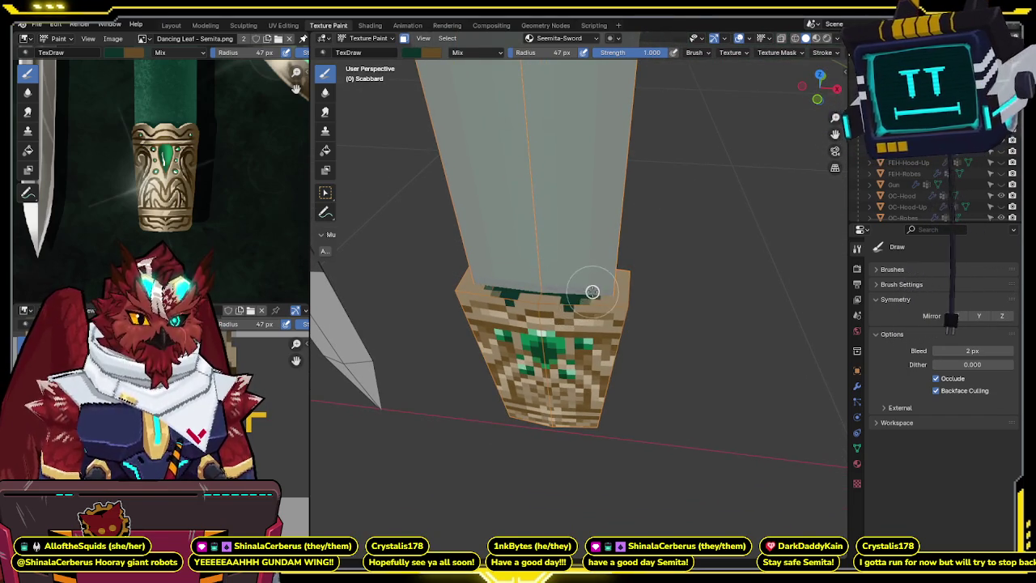
mouse_move(597, 282)
middle_mouse_down()
mouse_move(465, 289)
mouse_move(542, 281)
middle_mouse_up()
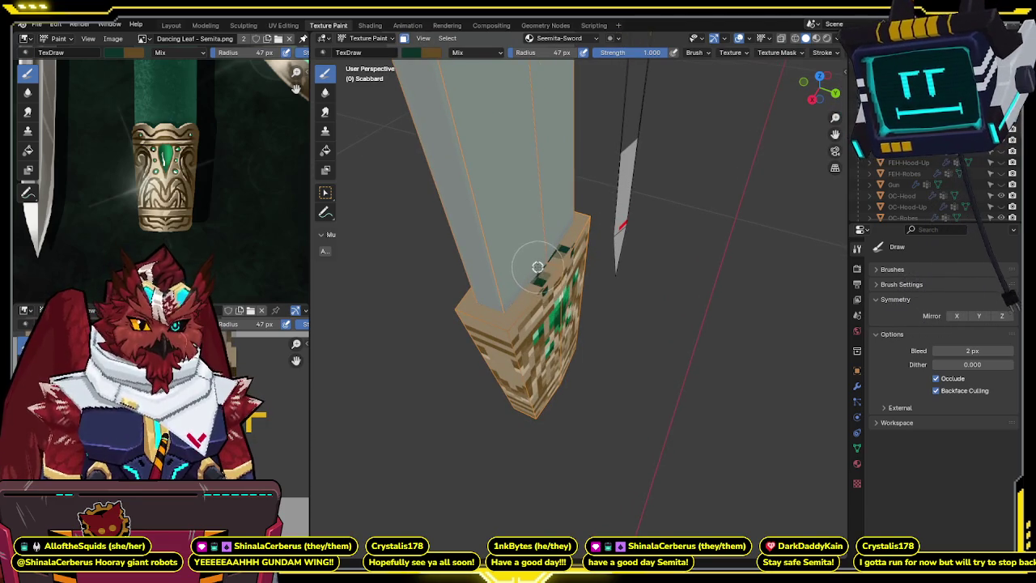
mouse_move(526, 289)
middle_mouse_down()
mouse_move(545, 237)
mouse_move(666, 203)
mouse_move(531, 275)
mouse_move(606, 238)
mouse_move(605, 271)
mouse_move(519, 294)
mouse_move(569, 232)
mouse_move(551, 259)
mouse_move(607, 240)
mouse_move(648, 247)
mouse_move(497, 238)
middle_mouse_up()
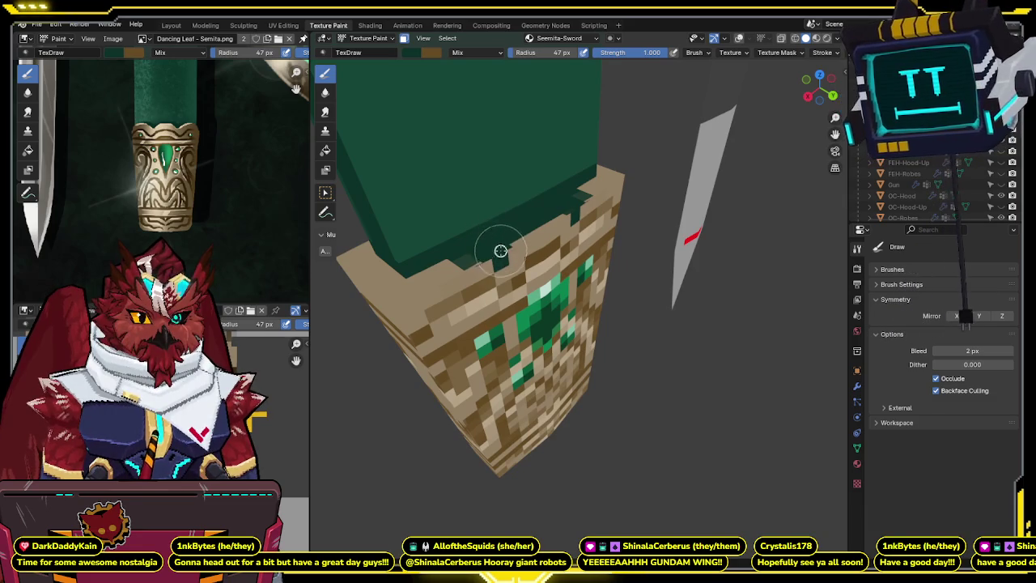
key("alt+q")
mouse_move(558, 218)
middle_mouse_down()
mouse_move(570, 206)
mouse_move(626, 217)
mouse_move(569, 278)
middle_mouse_up()
key("alt+q")
key("ctrl+Tab")
key("Escape")
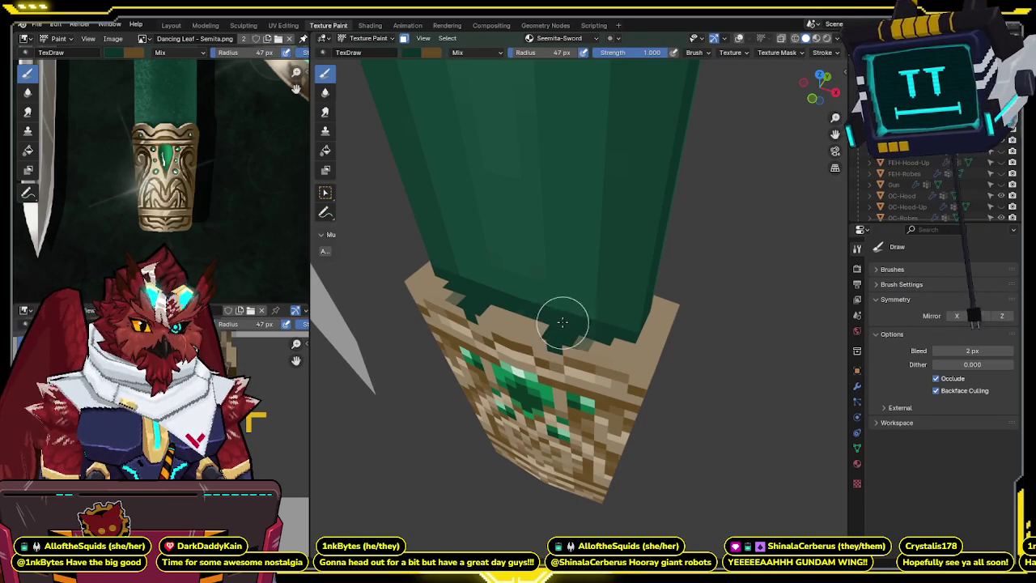
middle_click_drag(522, 306, 597, 329)
key("x")
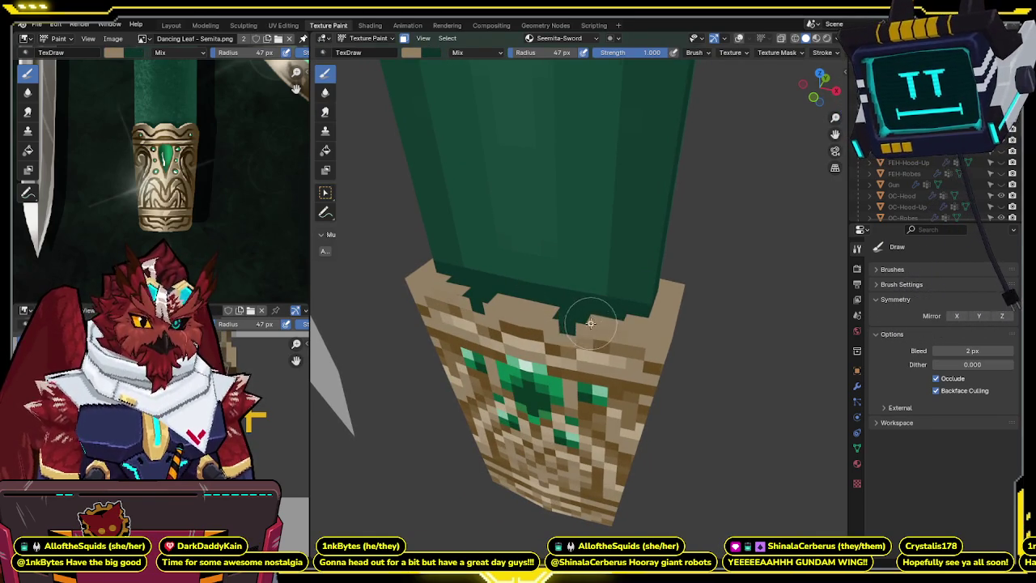
key("x")
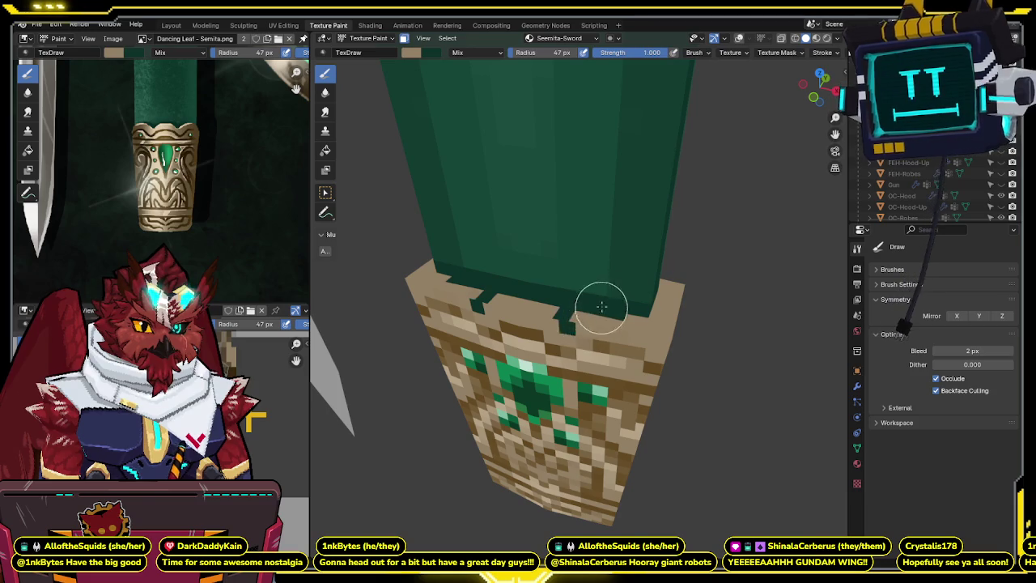
middle_click_drag(587, 283, 575, 314)
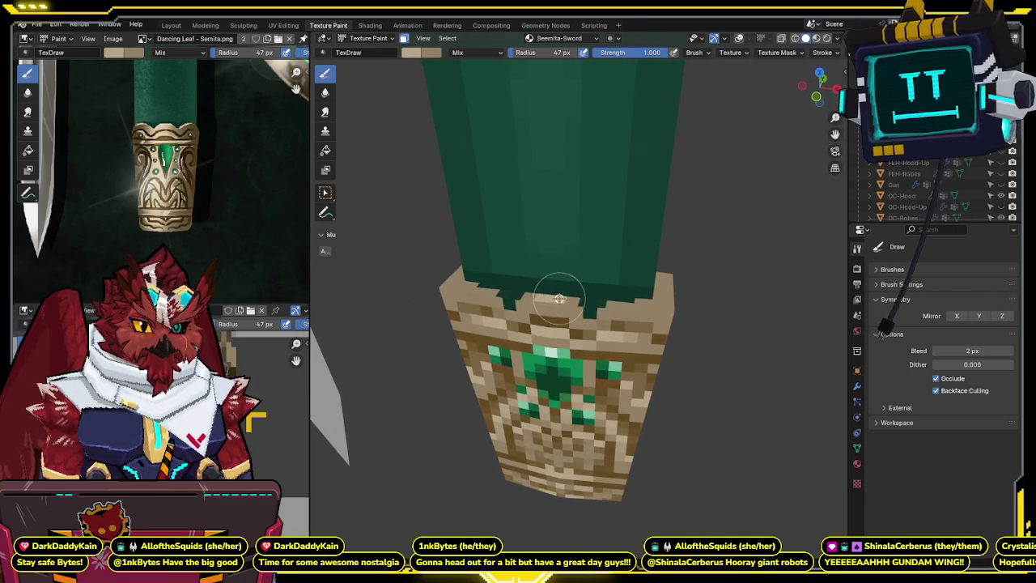
middle_click_drag(596, 269, 451, 294)
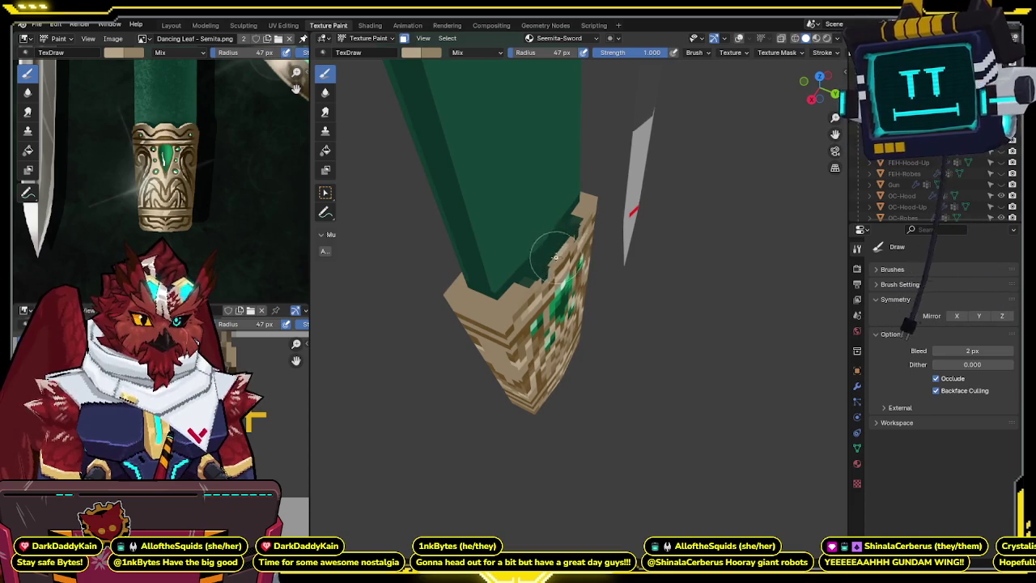
middle_click_drag(569, 240, 528, 319)
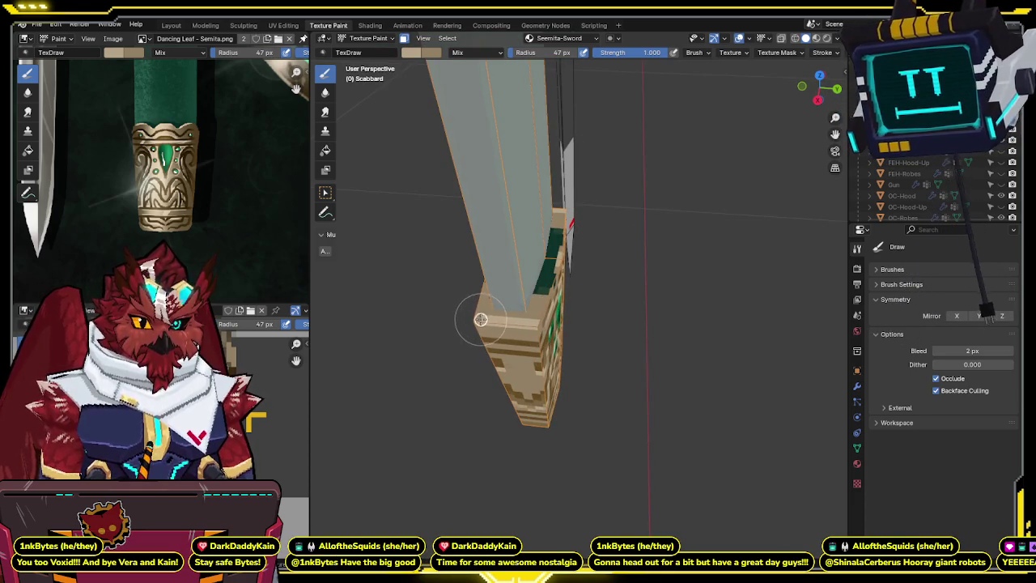
middle_click_drag(482, 319, 609, 326)
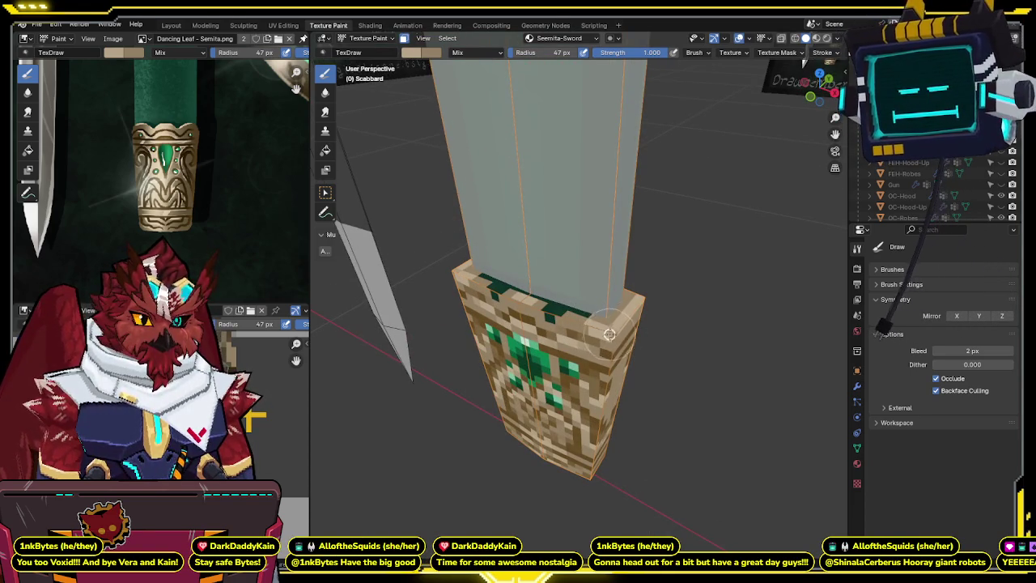
mouse_move(581, 318)
middle_mouse_down()
mouse_move(525, 278)
mouse_move(528, 314)
mouse_move(622, 296)
middle_mouse_up()
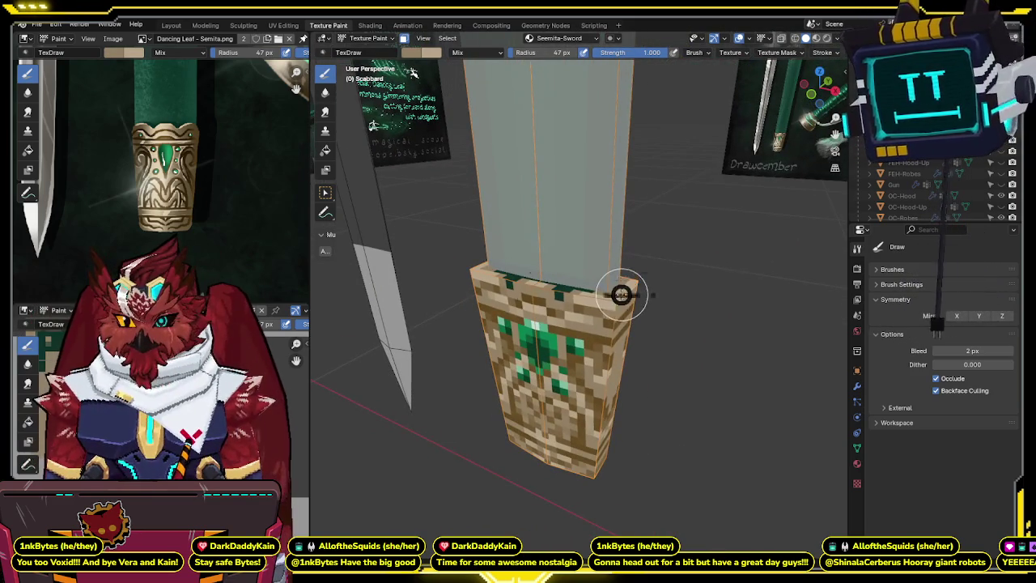
key("ctrl+Tab")
mouse_move(621, 296)
middle_mouse_down()
mouse_move(639, 236)
mouse_move(622, 255)
middle_mouse_up()
key("ctrl+Tab")
left_click(671, 219)
scroll(629, 262, "up", 3)
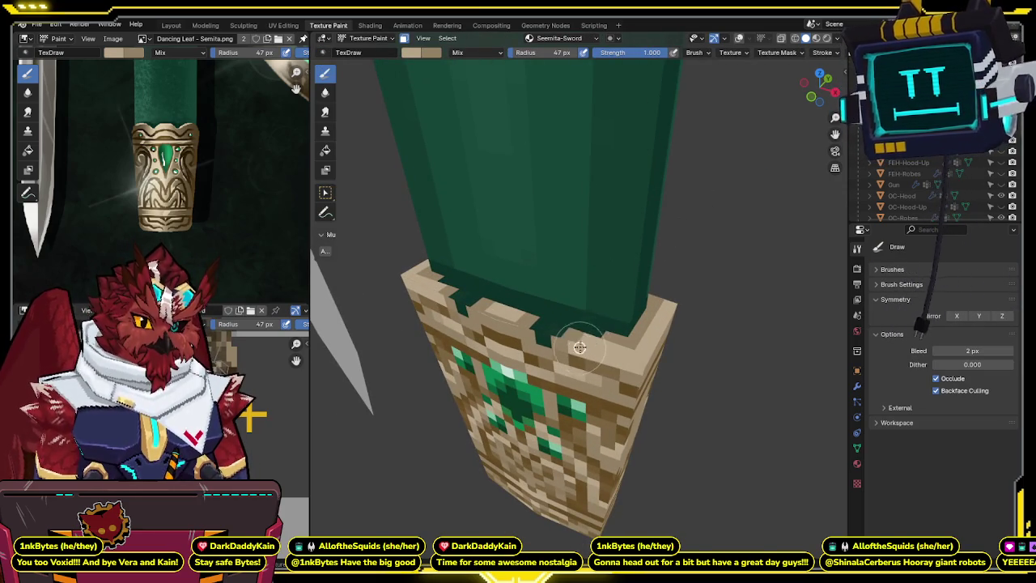
middle_click_drag(590, 334, 526, 310)
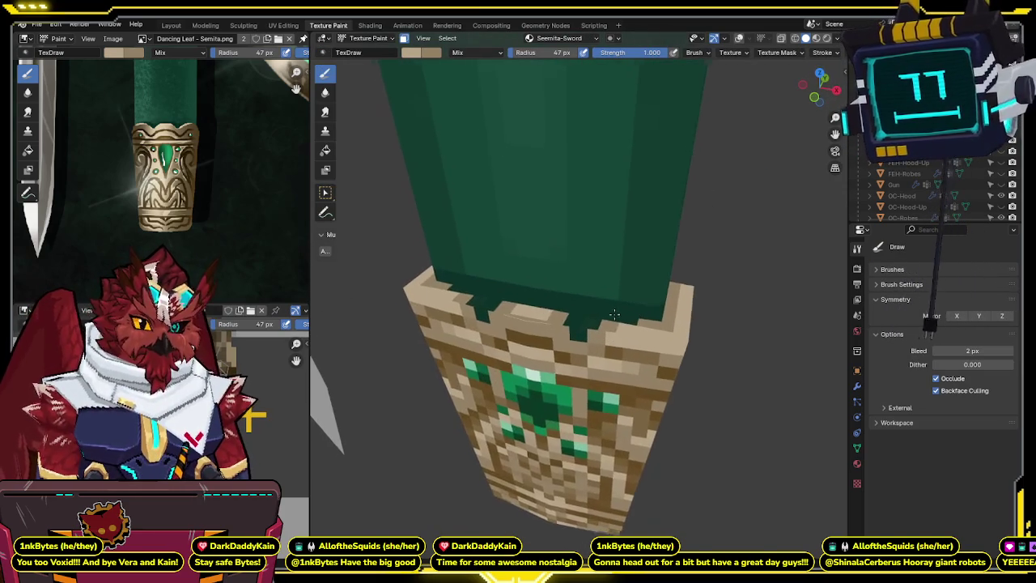
key("shift+alt+z")
key("alt+z")
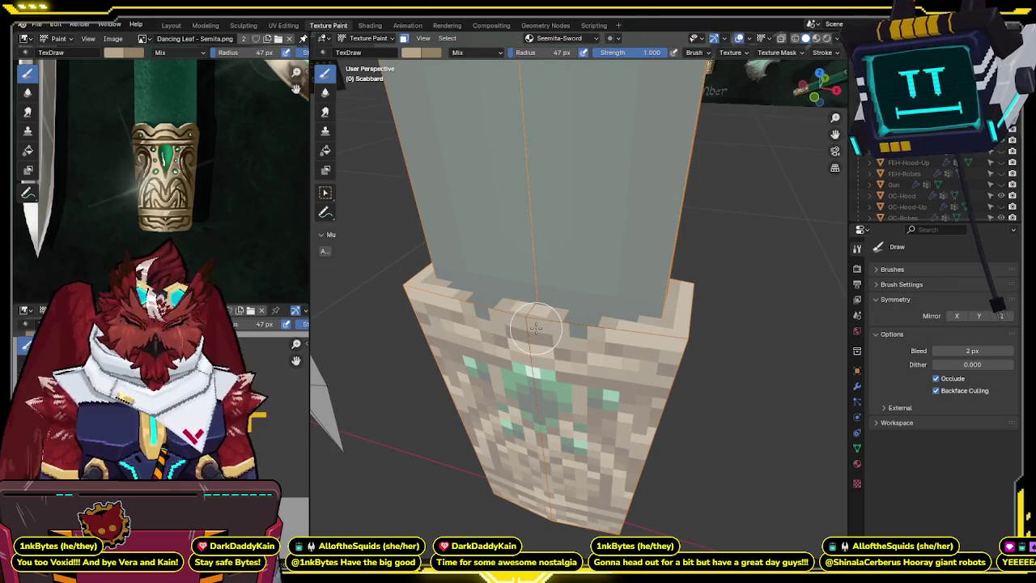
key("alt+z")
key("shift+alt+z")
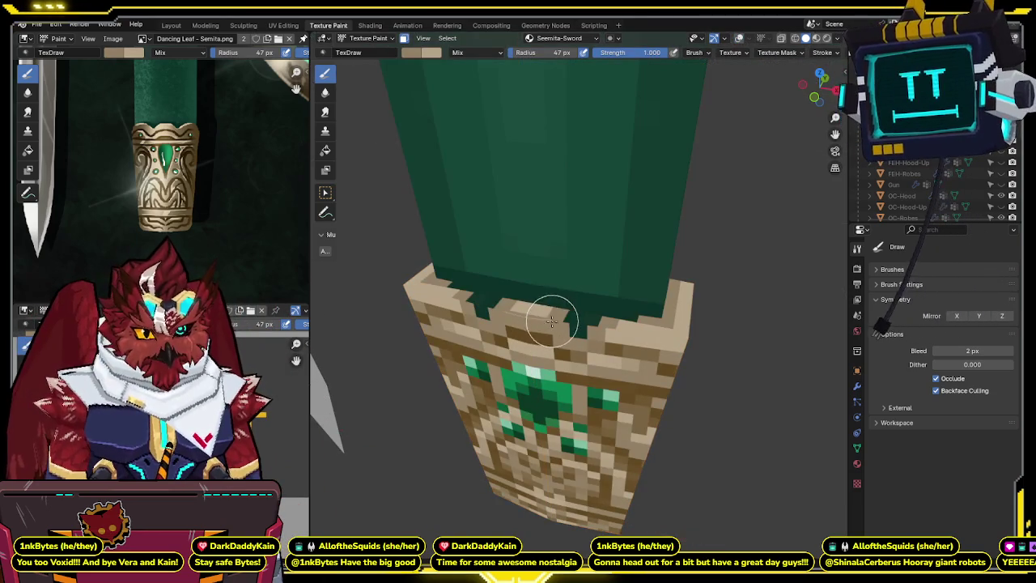
mouse_move(525, 317)
middle_mouse_down()
mouse_move(584, 255)
mouse_move(631, 317)
mouse_move(661, 302)
mouse_move(671, 313)
mouse_move(615, 375)
mouse_move(621, 342)
middle_mouse_up()
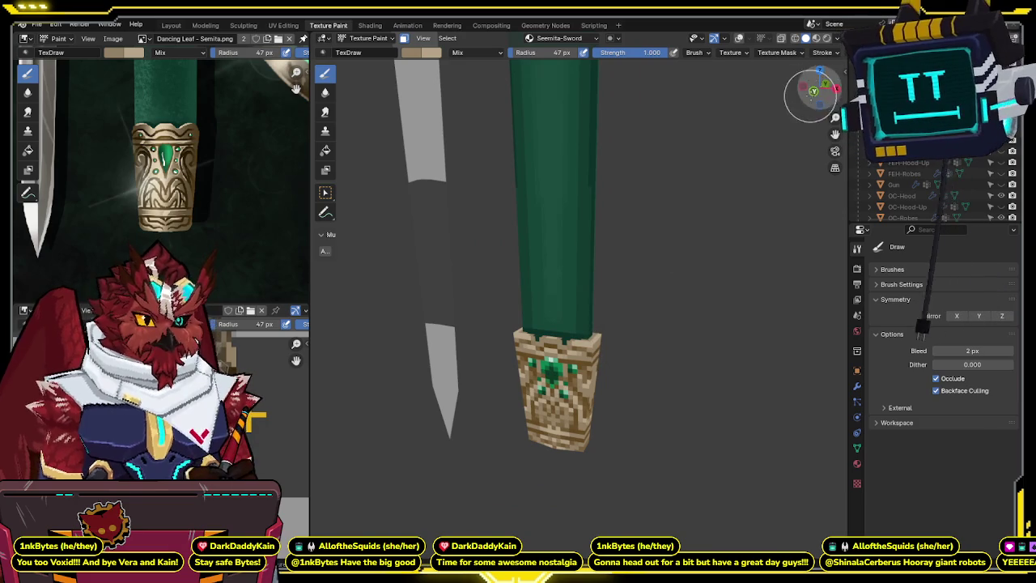
- Set the brush Blend to Multiply and Strength to 0.5
middle_click_drag(695, 230, 682, 224)
scroll(682, 224, "up", 5)
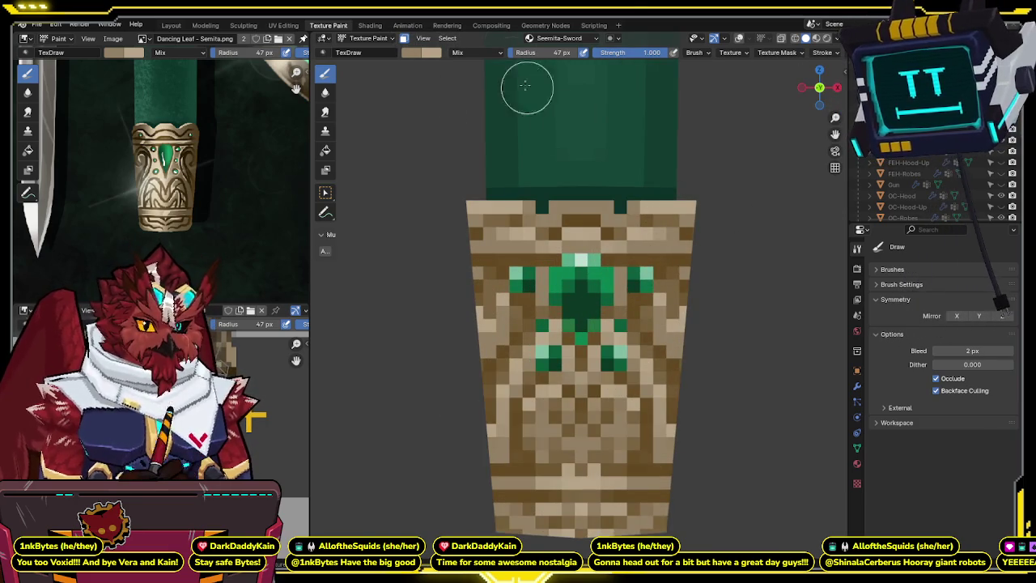
left_click(478, 53)
left_click(485, 103)
left_click(623, 52)
type("0.5")
key("Return")
- Paint darker multiply shading down the gem band's right side and check another angle
scroll(631, 190, "down", 1)
scroll(599, 206, "down", 2)
left_click_drag(610, 212, 586, 455)
mouse_move(586, 455)
middle_mouse_down()
mouse_move(557, 288)
mouse_move(528, 354)
mouse_move(553, 192)
middle_mouse_up()
key("Tab")
key("a")
key("Tab")
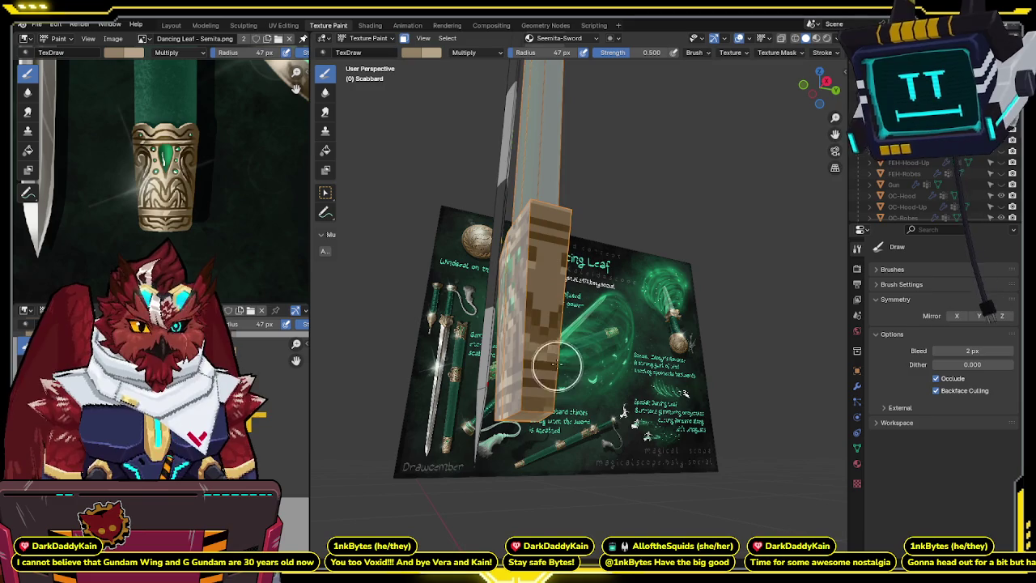
middle_click_drag(524, 396, 659, 60)
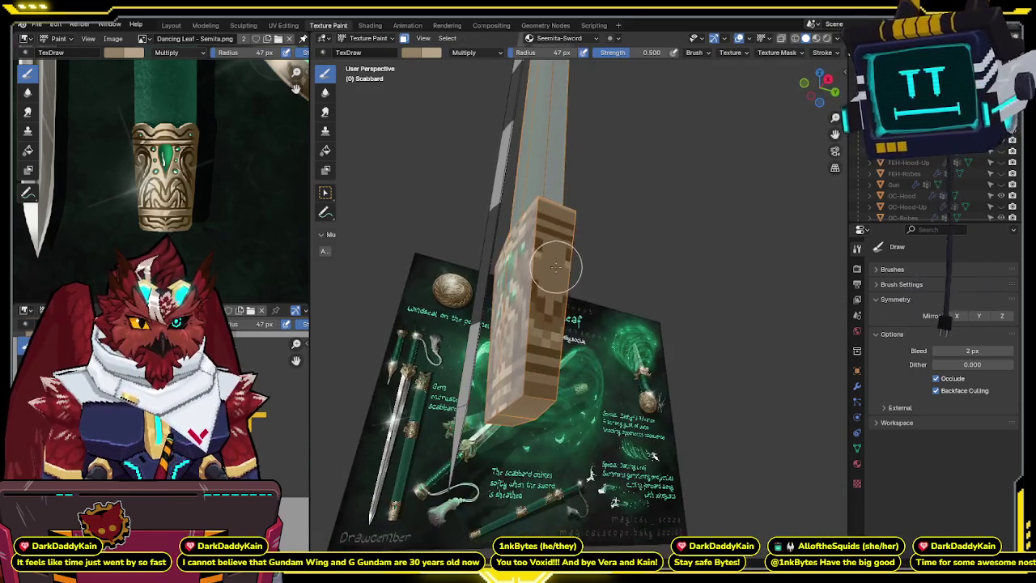
- Set the brush Blend back to Mix, lower strength to about 0.377, and undo stray dark strokes
left_click(463, 52)
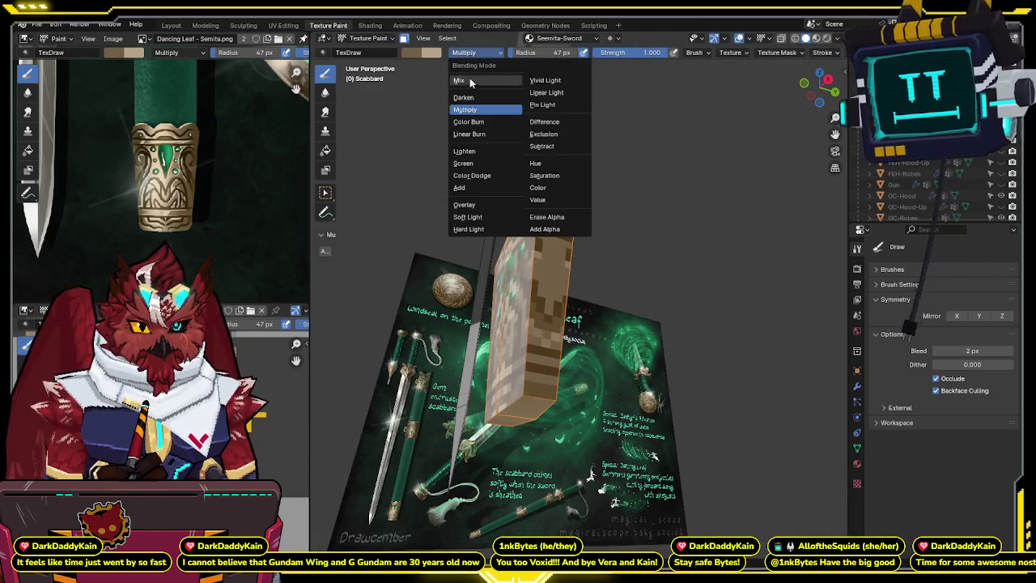
left_click(478, 81)
middle_click_drag(493, 162, 532, 356)
key("ctrl+z")
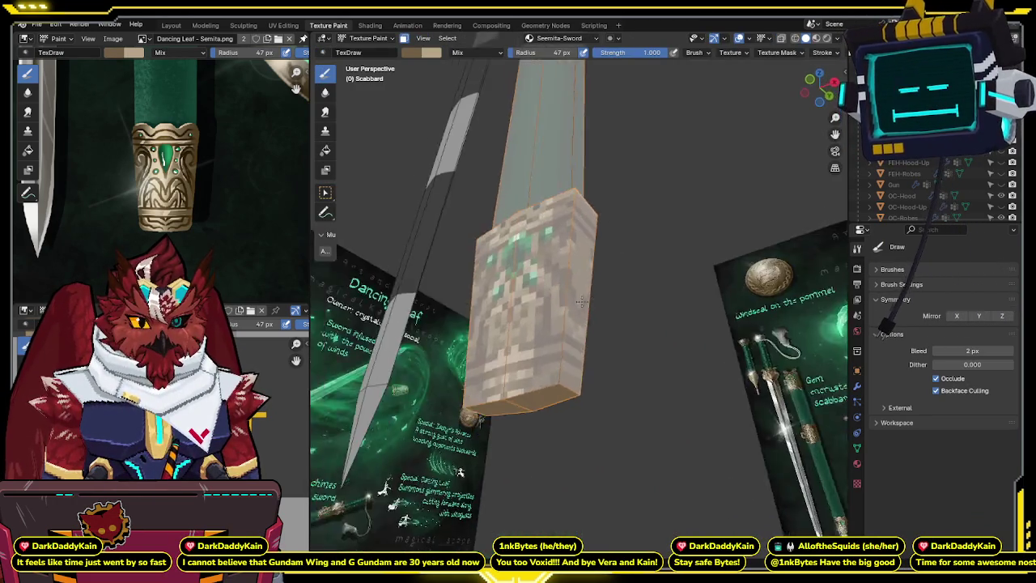
middle_click_drag(550, 286, 549, 310)
key("shift+alt+z")
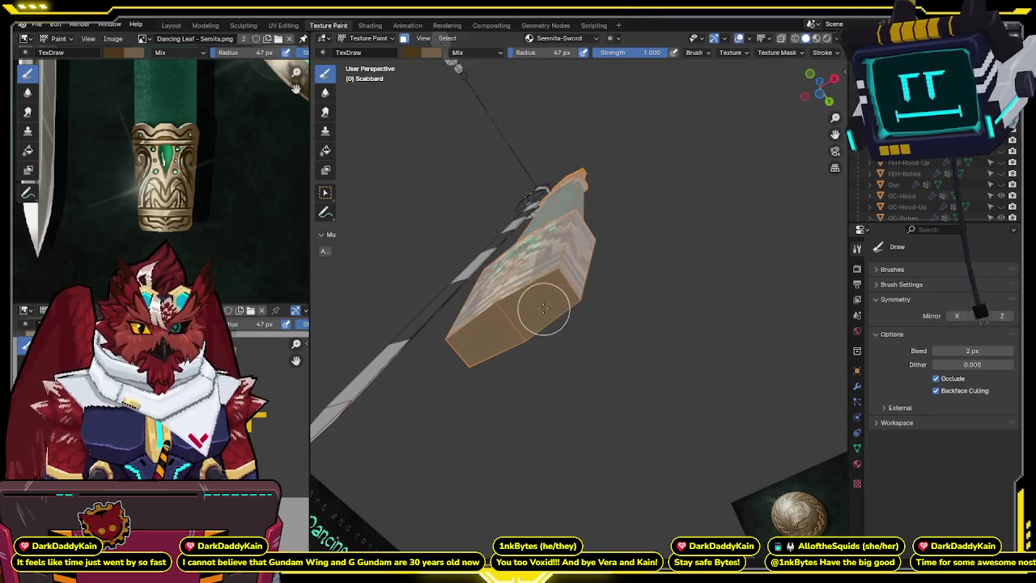
mouse_move(522, 302)
left_mouse_down()
mouse_move(509, 317)
mouse_move(543, 305)
mouse_move(521, 282)
mouse_move(518, 354)
mouse_move(558, 279)
left_mouse_up()
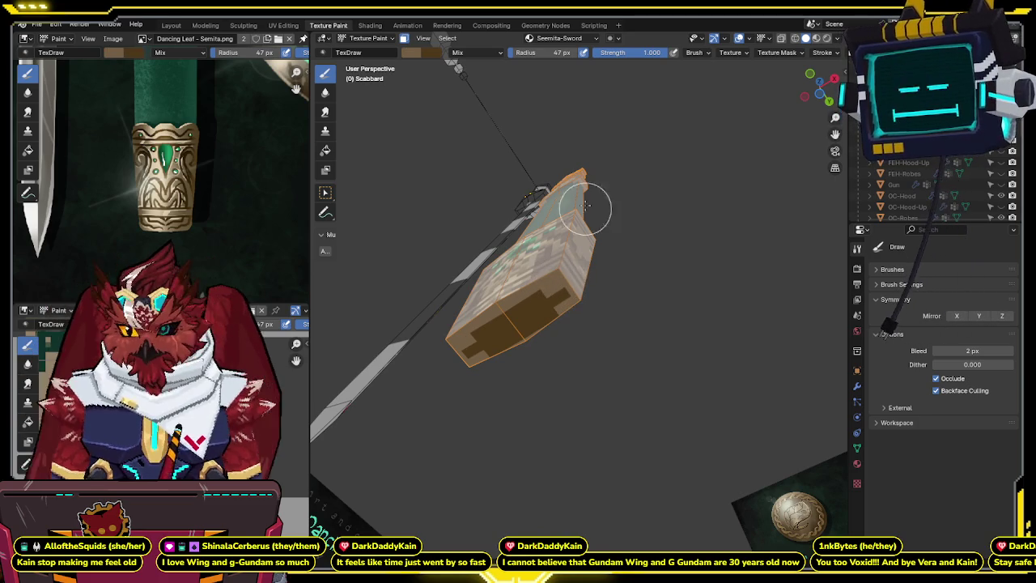
left_click_drag(643, 50, 596, 73)
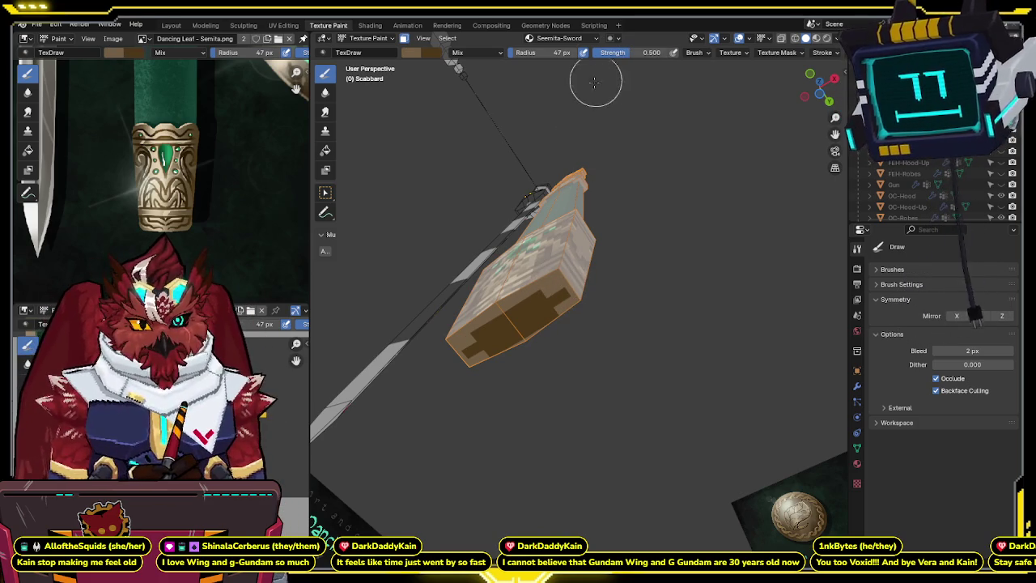
mouse_move(559, 304)
middle_mouse_down()
mouse_move(542, 272)
mouse_move(564, 323)
middle_mouse_up()
key("ctrl+z")
key("ctrl+z")
key("ctrl+z")
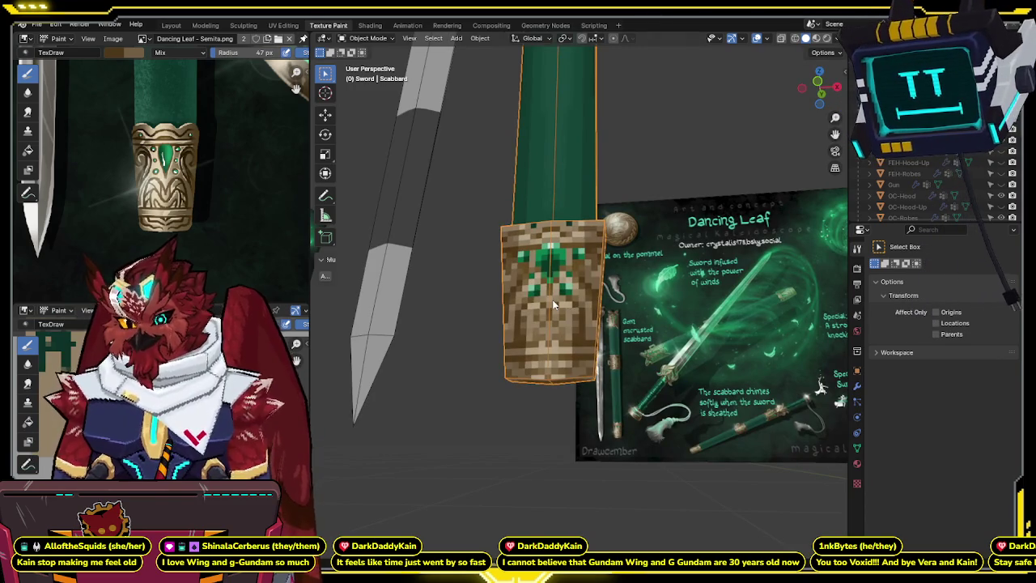
- Inspect the sword and scabbard from a side view and in isolated local view
mouse_move(821, 387)
middle_mouse_down()
mouse_move(607, 417)
mouse_move(604, 408)
middle_mouse_up()
key("grave")
left_click(594, 415)
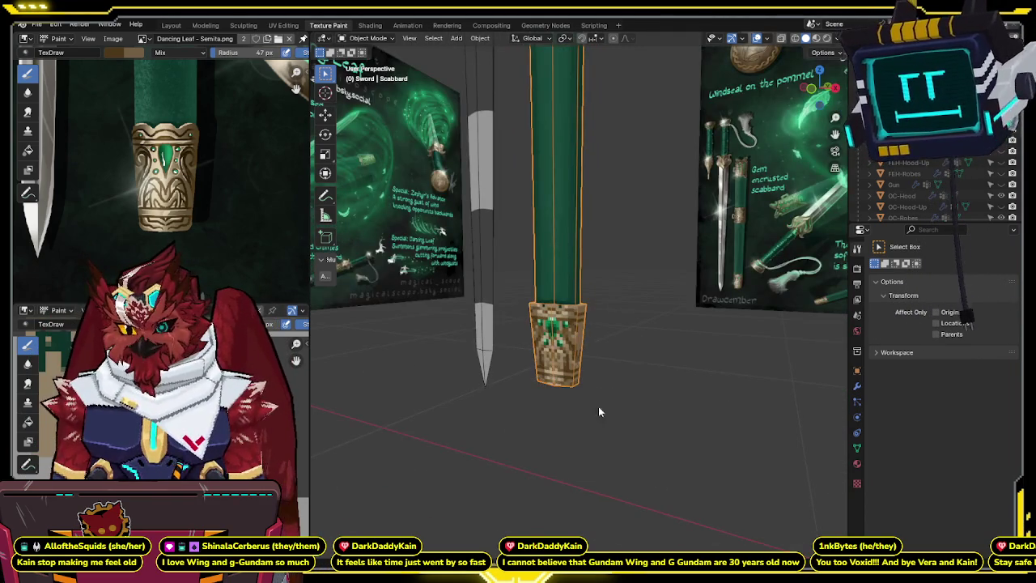
mouse_move(625, 278)
middle_mouse_down()
mouse_move(614, 144)
mouse_move(621, 359)
mouse_move(626, 276)
middle_mouse_up()
key("KP_Divide")
mouse_move(620, 229)
middle_mouse_down()
mouse_move(598, 310)
mouse_move(674, 280)
mouse_move(651, 244)
mouse_move(395, 253)
mouse_move(613, 215)
mouse_move(587, 323)
mouse_move(602, 304)
middle_mouse_up()
key("KP_Divide")
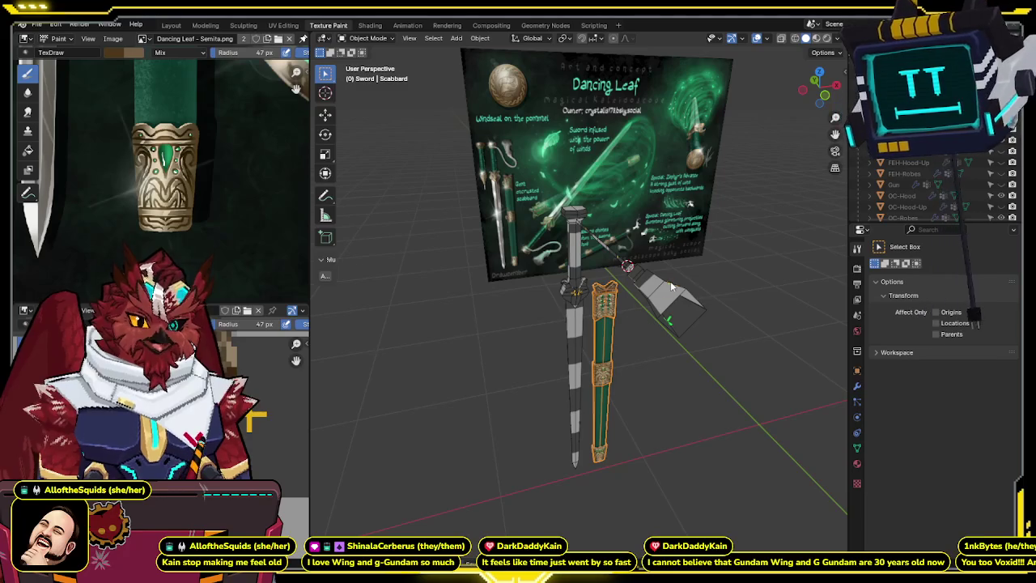
- Delete the stray grey guard piece and switch to a zoomed front view
left_click(671, 286)
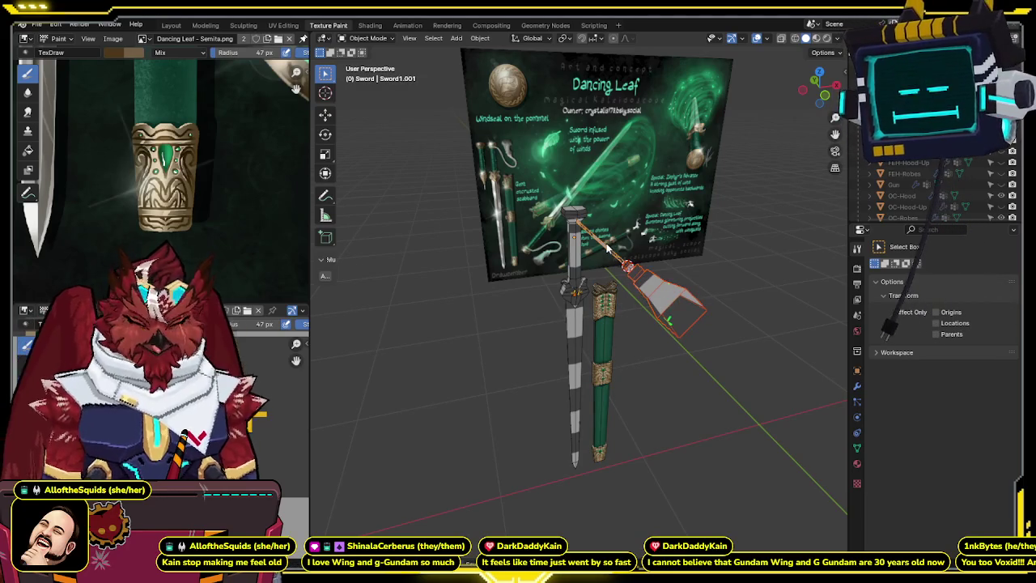
key("Delete")
middle_click_drag(598, 241, 625, 259)
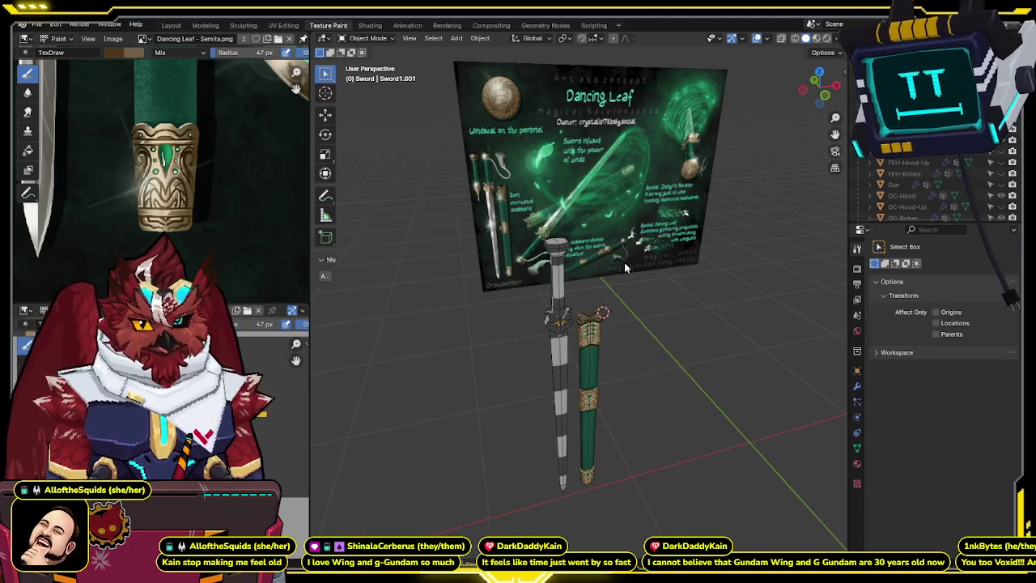
key("KP_1")
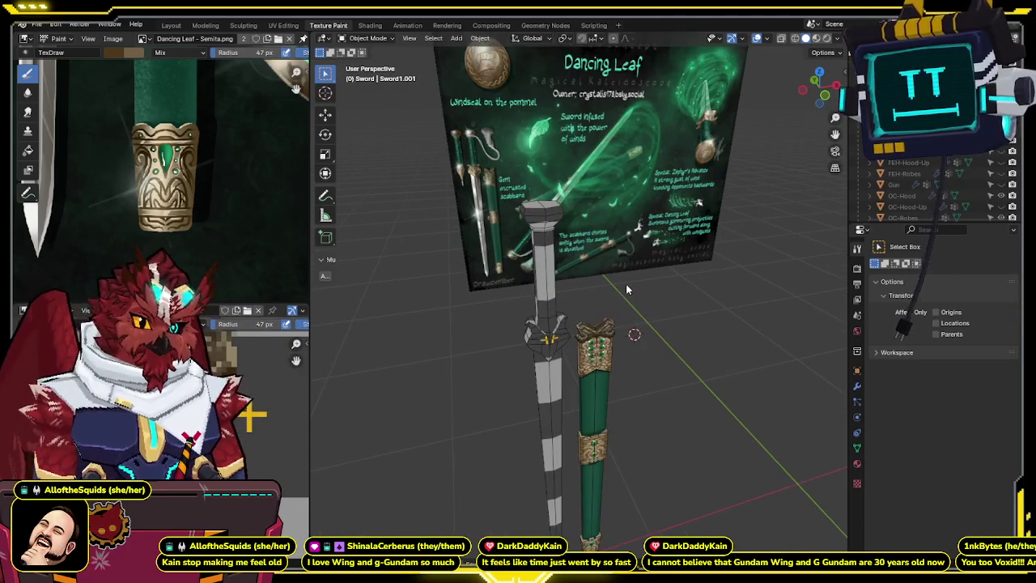
scroll(619, 277, "up", 3)
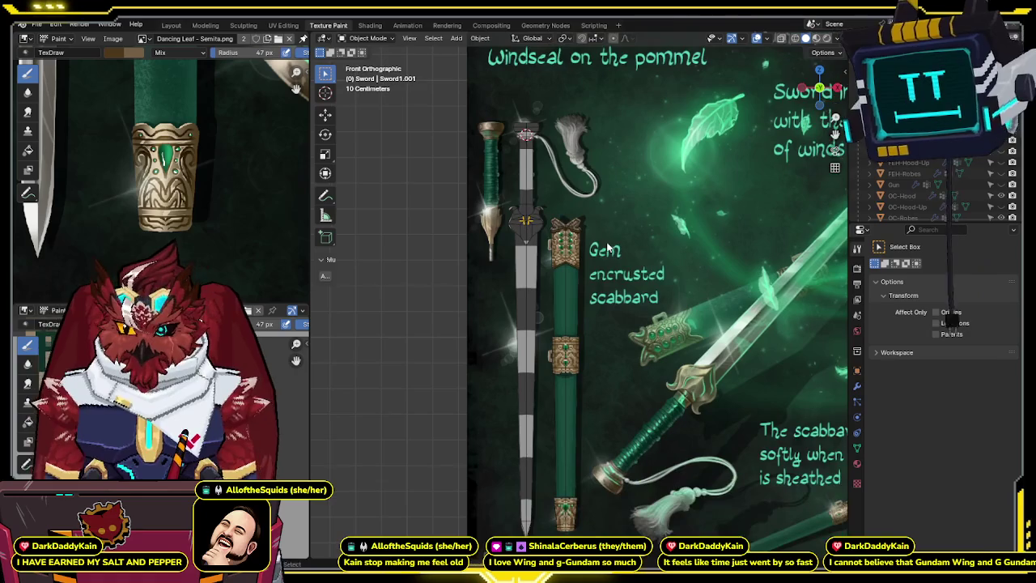
scroll(532, 265, "up", 1, "shift")
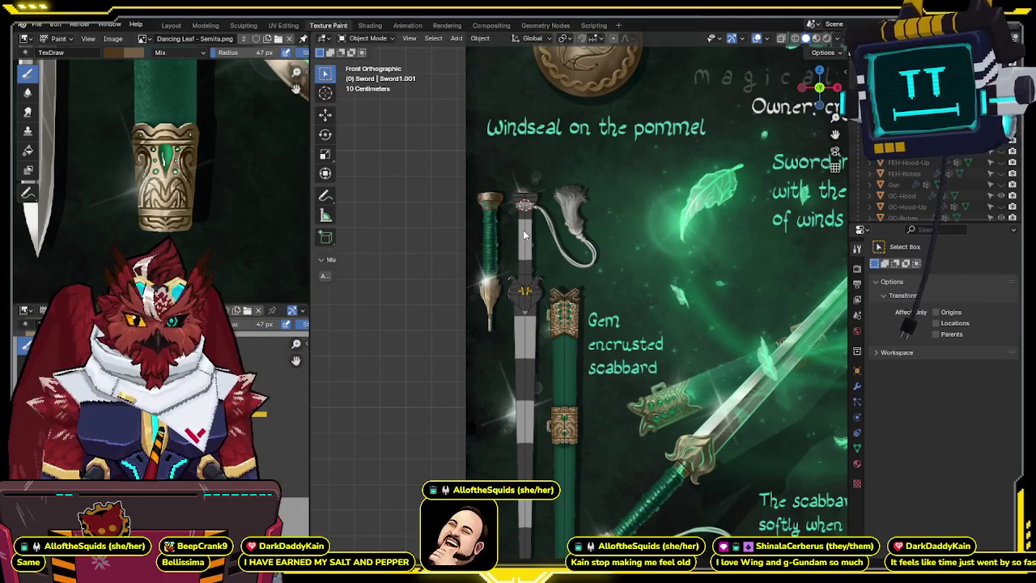
scroll(181, 206, "down", 3)
- Pan and zoom the image editor reference onto the sword hilts
middle_click_drag(181, 207, 202, 275)
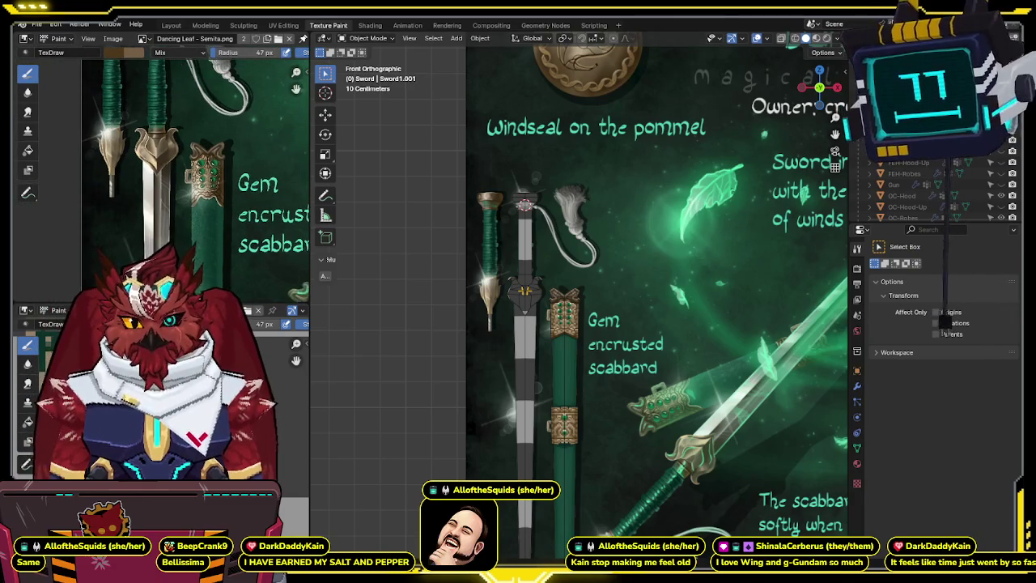
scroll(171, 195, "up", 1)
scroll(171, 195, "up", 1)
scroll(171, 195, "up", 1)
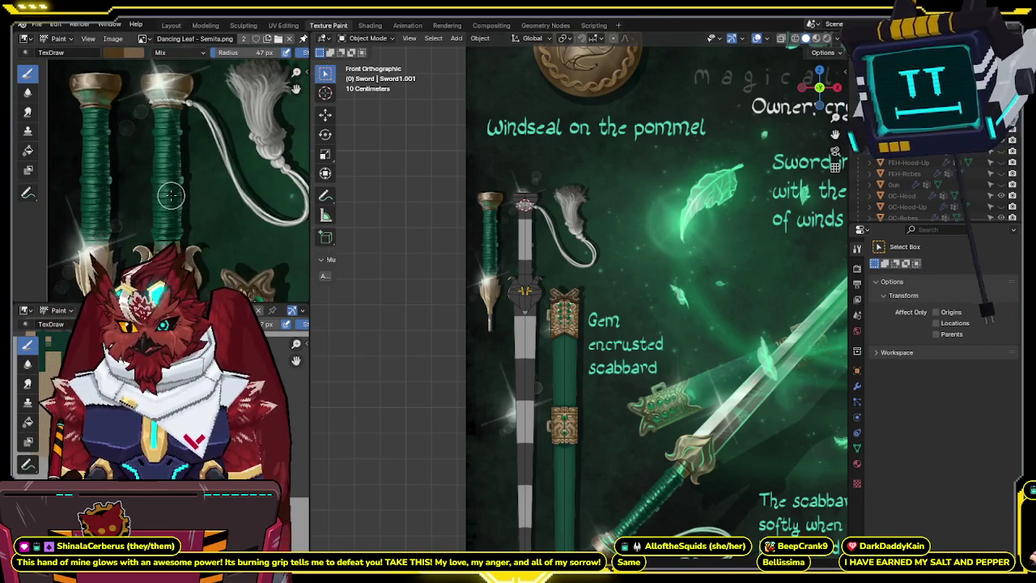
scroll(171, 195, "up", 1)
scroll(170, 195, "up", 1)
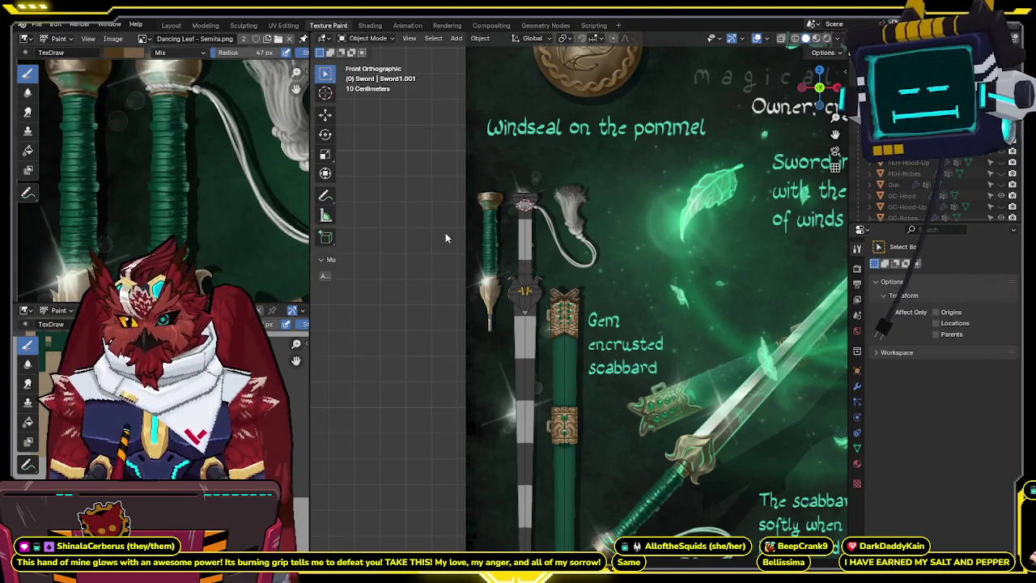
middle_click_drag(542, 329, 542, 293, "shift")
- Select the Sword1 object, centre it, and switch it into Edit Mode
left_click(540, 275)
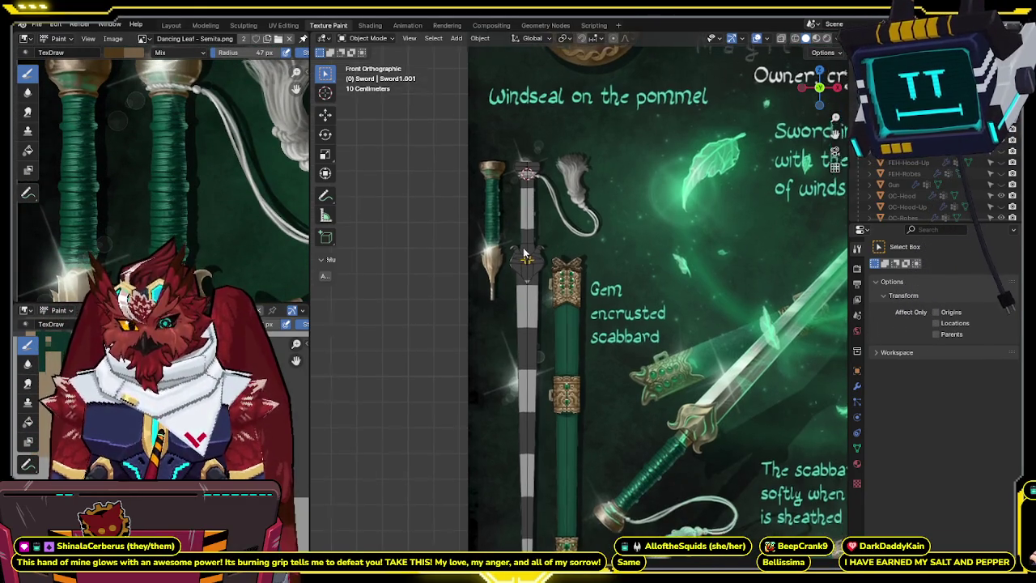
scroll(540, 267, "up", 2)
scroll(538, 244, "up", 2)
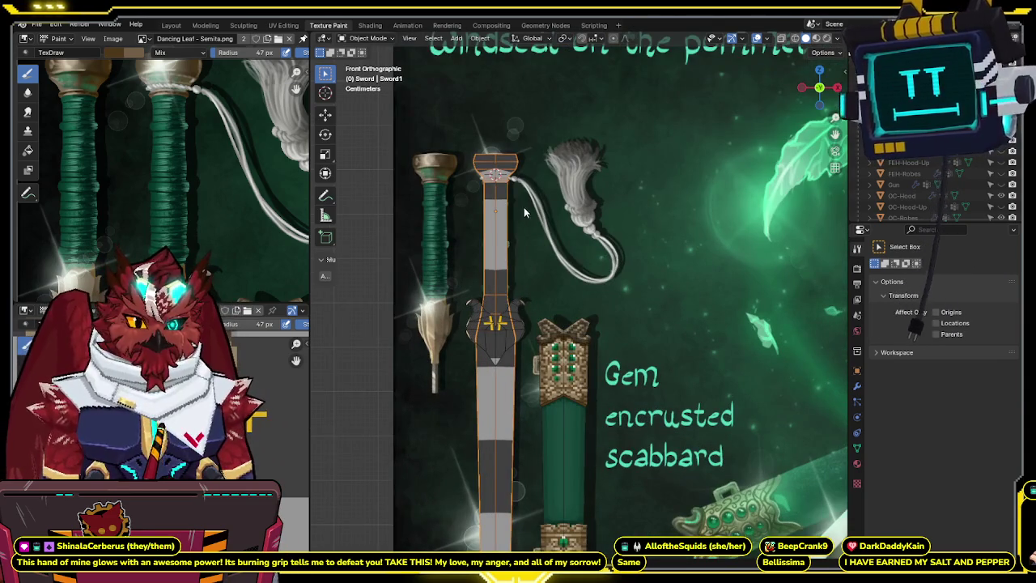
middle_click_drag(538, 245, 560, 163, "shift")
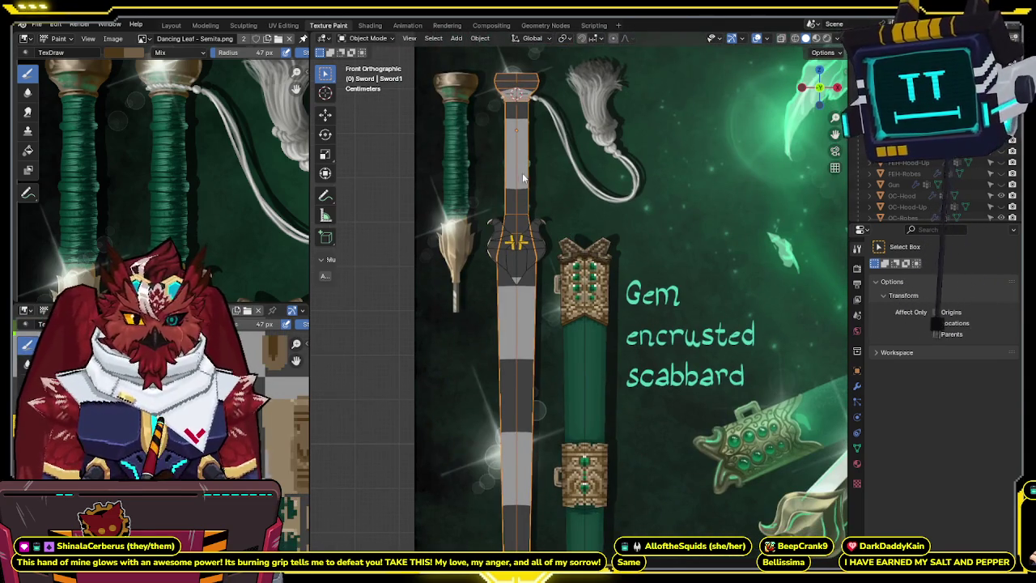
scroll(522, 179, "up", 3, "shift")
key("Tab")
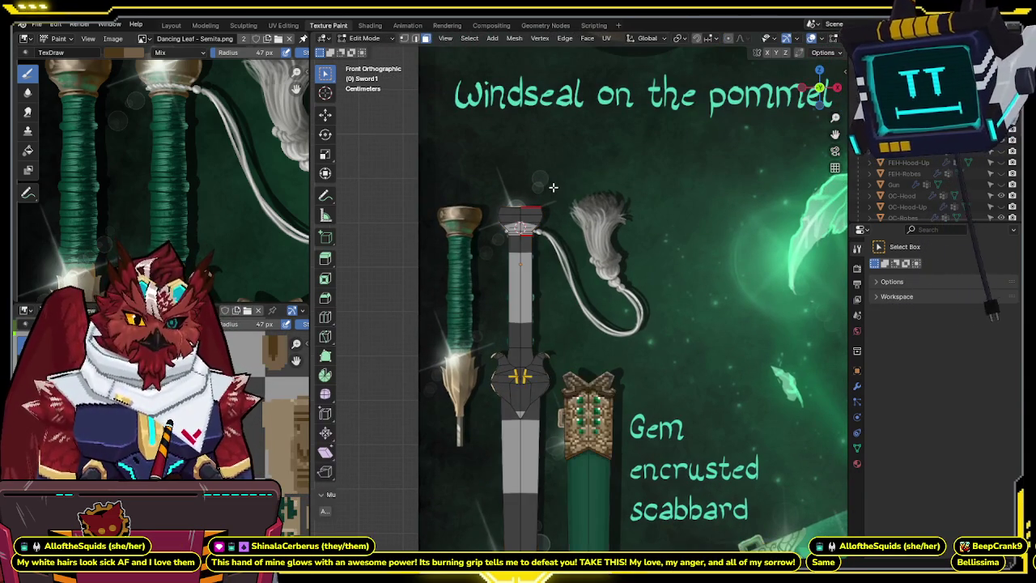
- Box-select the sword's faces in X-ray, then switch the sword to Texture Paint mode
key("alt+z")
left_click_drag(568, 183, 474, 234)
key("ctrl+Tab")
left_click(623, 209)
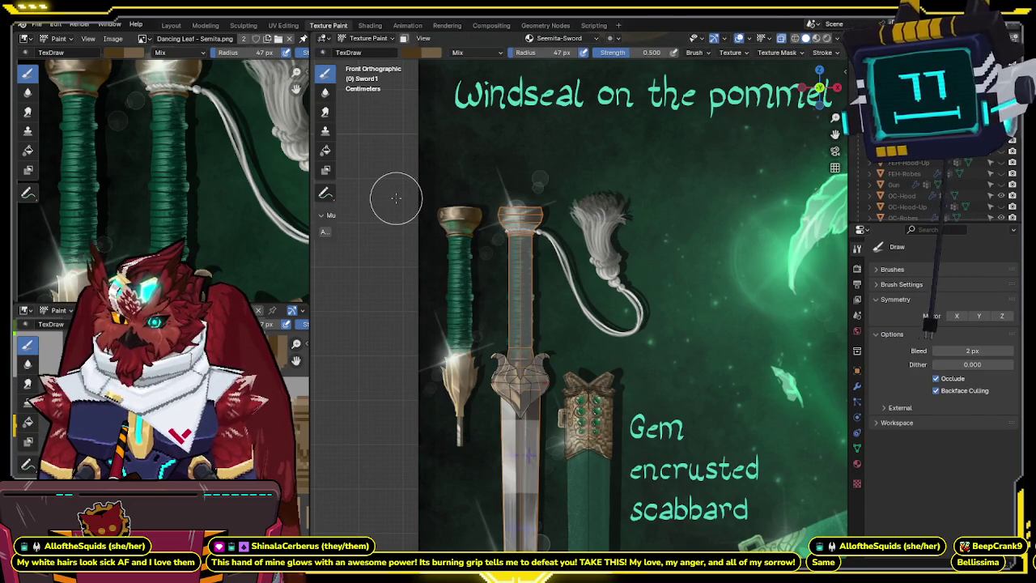
key("alt+z")
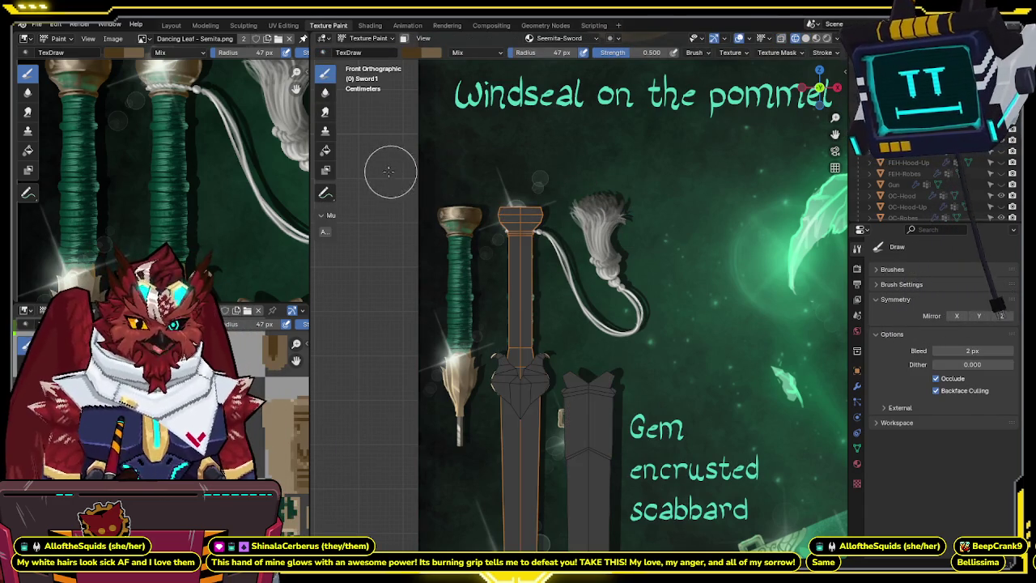
key("alt+z")
- Pick the Fill tool and enable the face selection mask with all sword faces selected
left_click(324, 152)
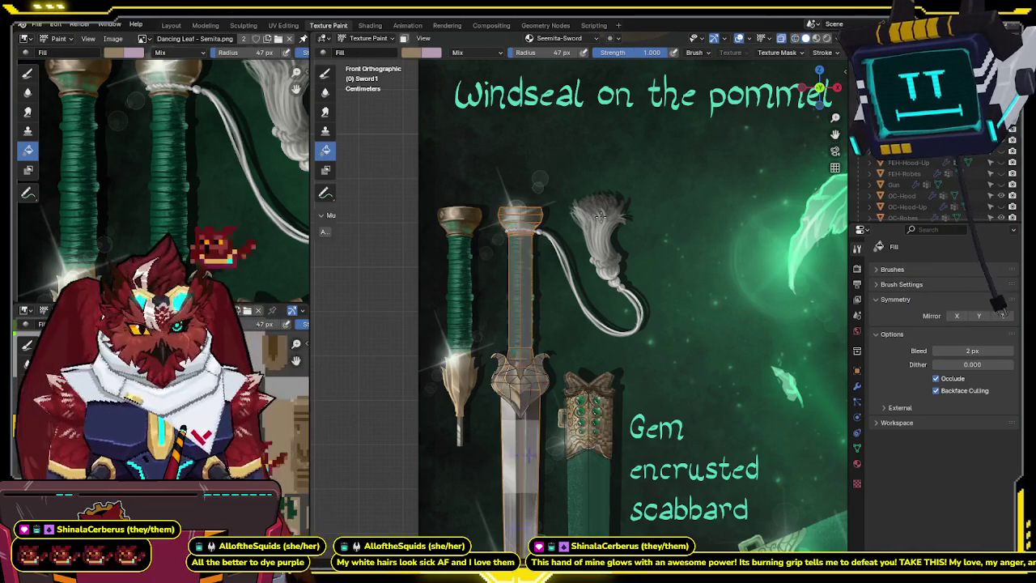
key("alt+z")
key("m")
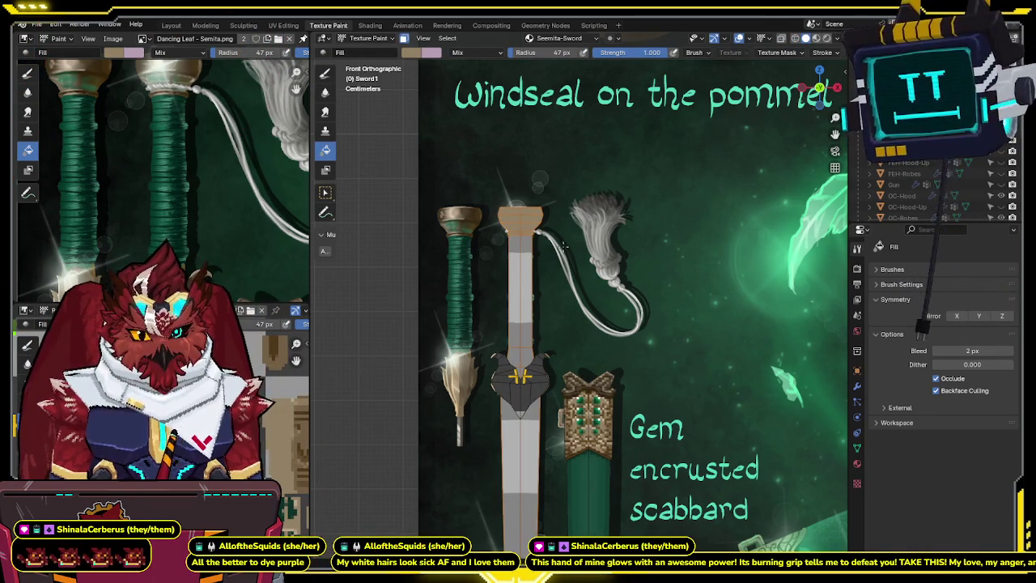
scroll(642, 157, "down", 5, "shift")
key("a")
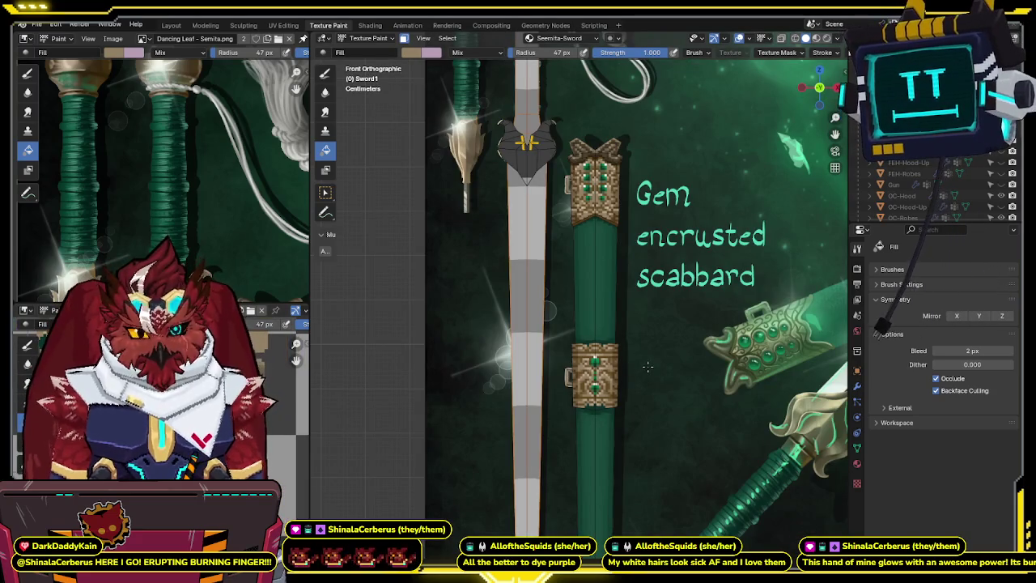
scroll(623, 361, "down", 3)
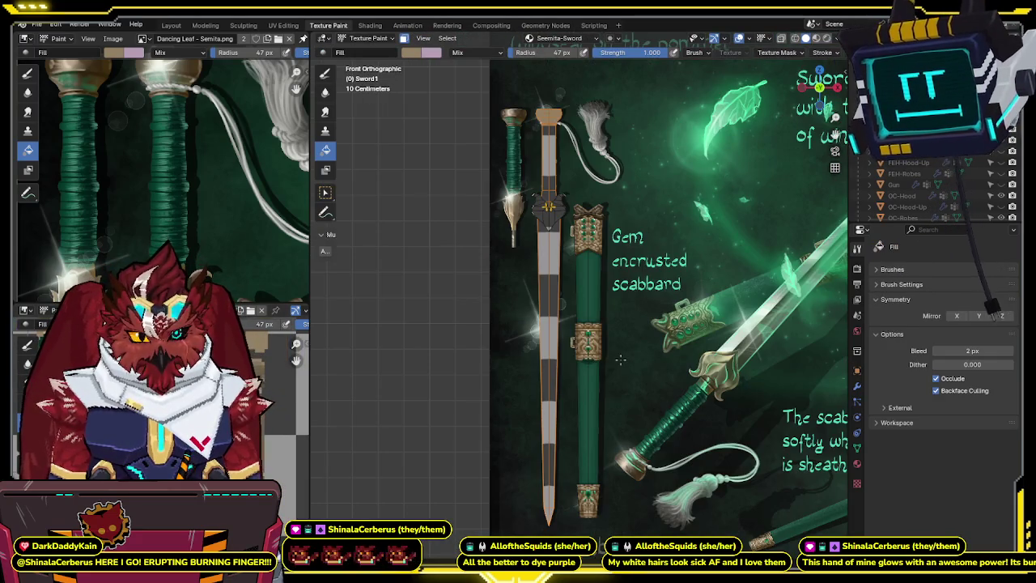
- Make the sword the active object again and return it to Object Mode
left_click(589, 356)
middle_click_drag(588, 356, 534, 344)
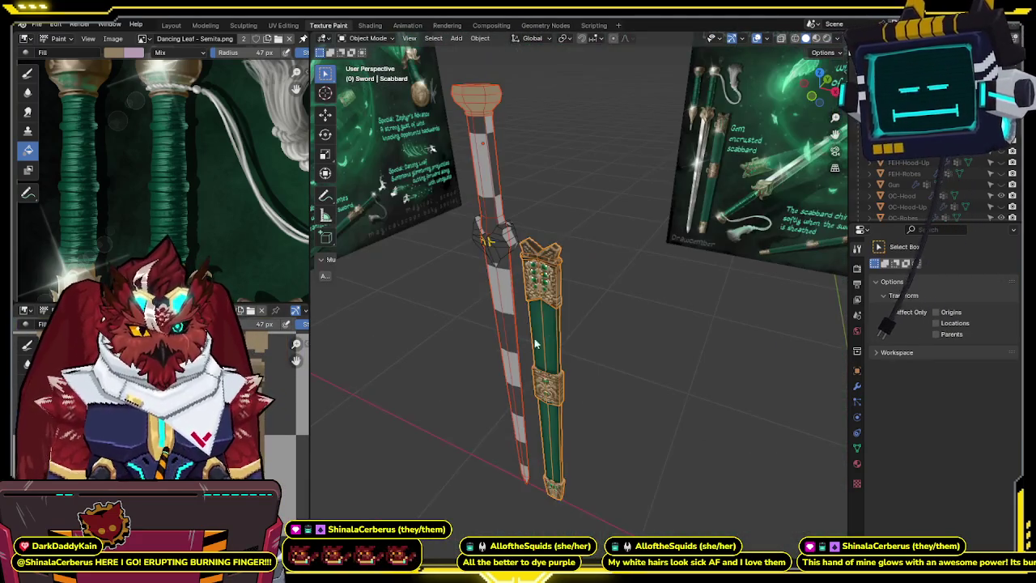
left_click(490, 255, "shift")
key("Tab")
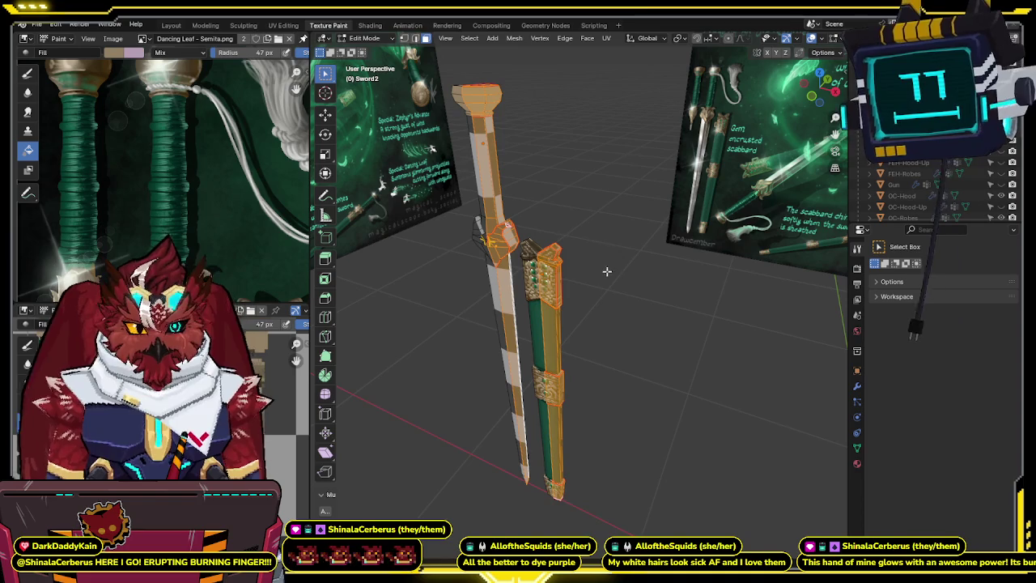
key("Tab")
left_click(527, 300)
- Frame the sword in front view and compare textured versus plain grey shading
middle_click_drag(521, 174, 534, 194)
left_click(814, 94)
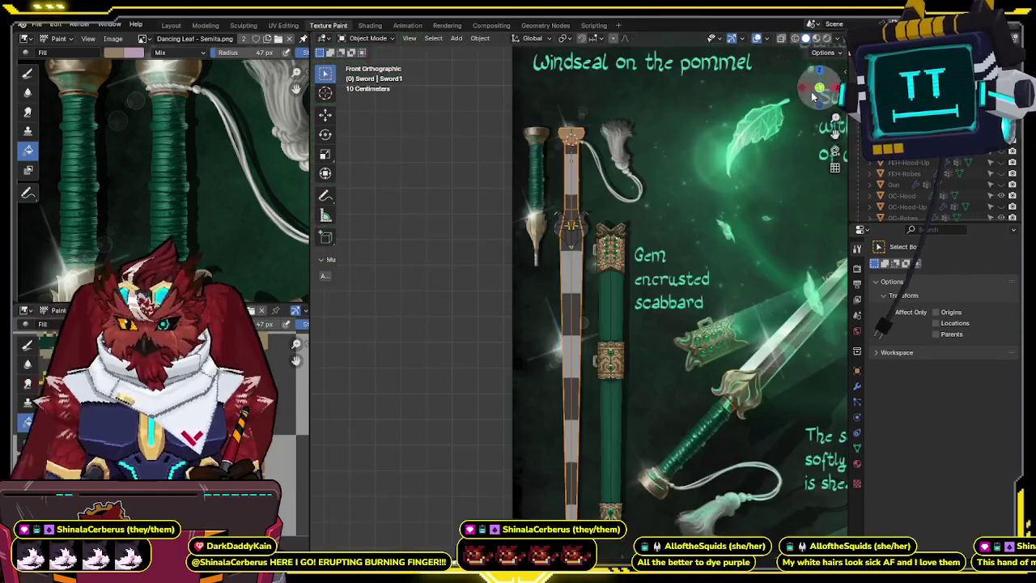
middle_click_drag(613, 158, 611, 231, "shift")
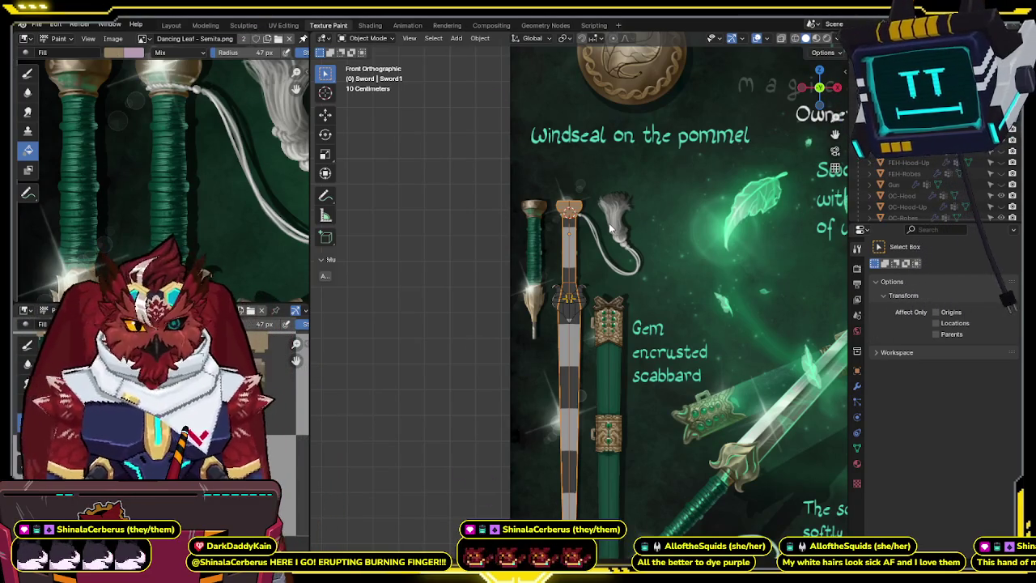
scroll(565, 283, "up", 3)
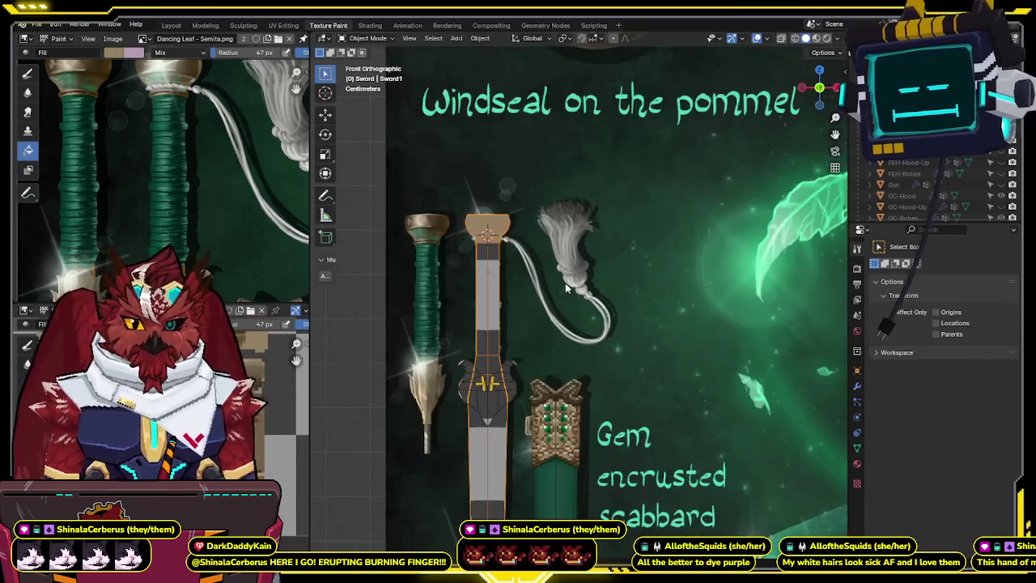
middle_click_drag(564, 282, 570, 203, "shift")
key("z")
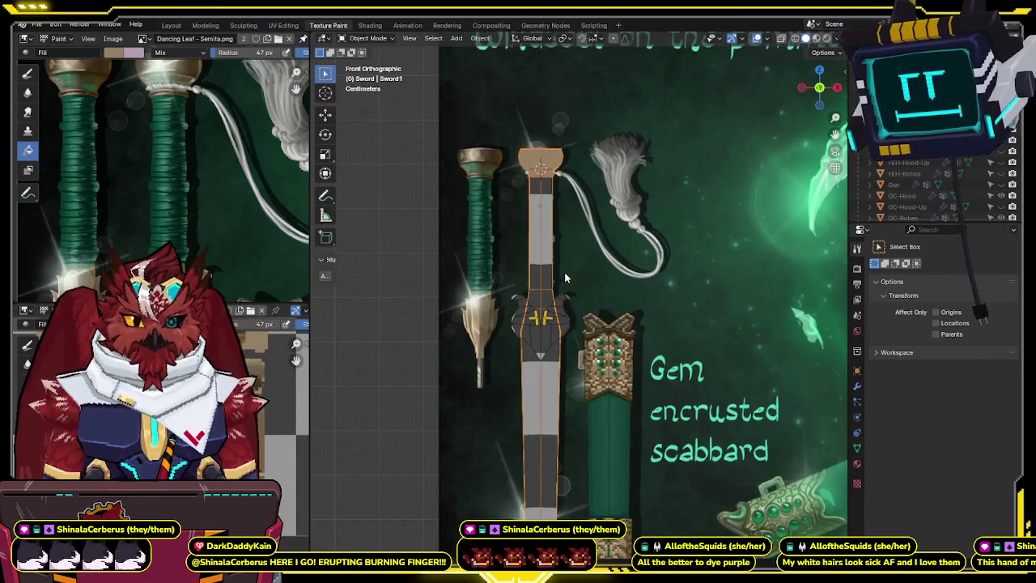
key("z")
scroll(608, 258, "up", 2)
scroll(639, 255, "up", 2)
- Select only the grip faces in Edit Mode, then flood-fill the grip green in Texture Paint
key("ctrl+Tab")
left_click(699, 210)
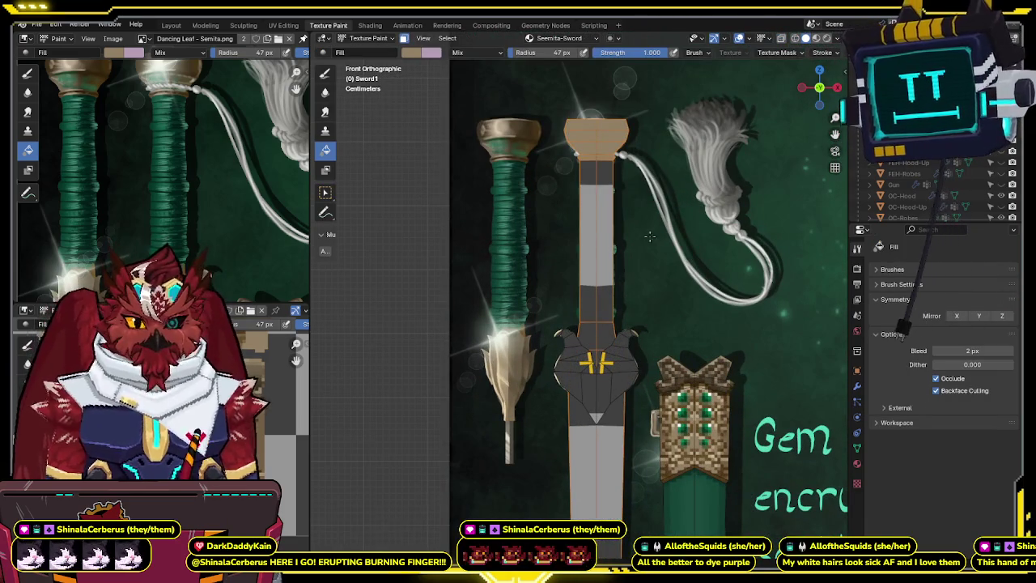
key("Tab")
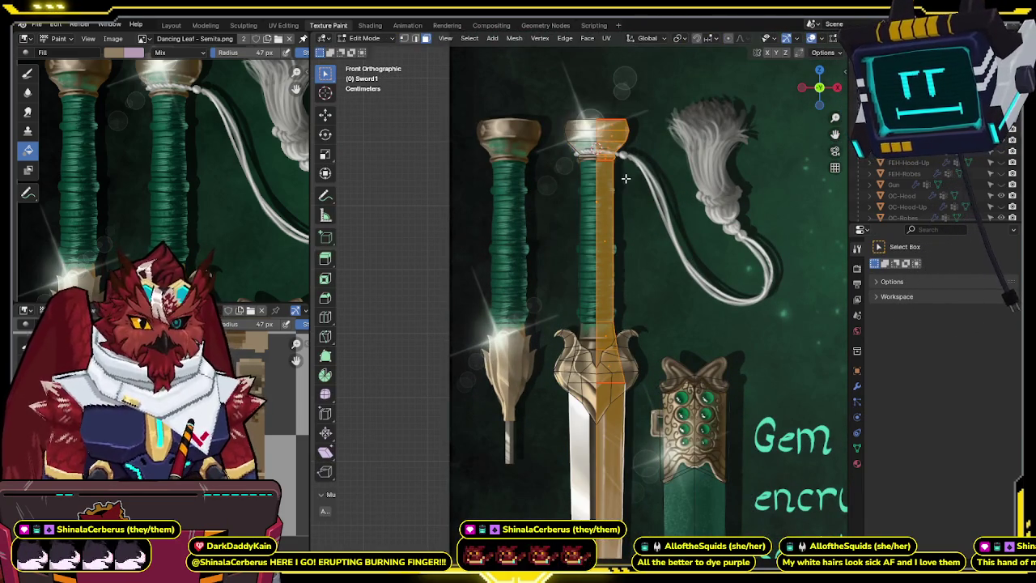
left_click(603, 218)
key("ctrl+Tab")
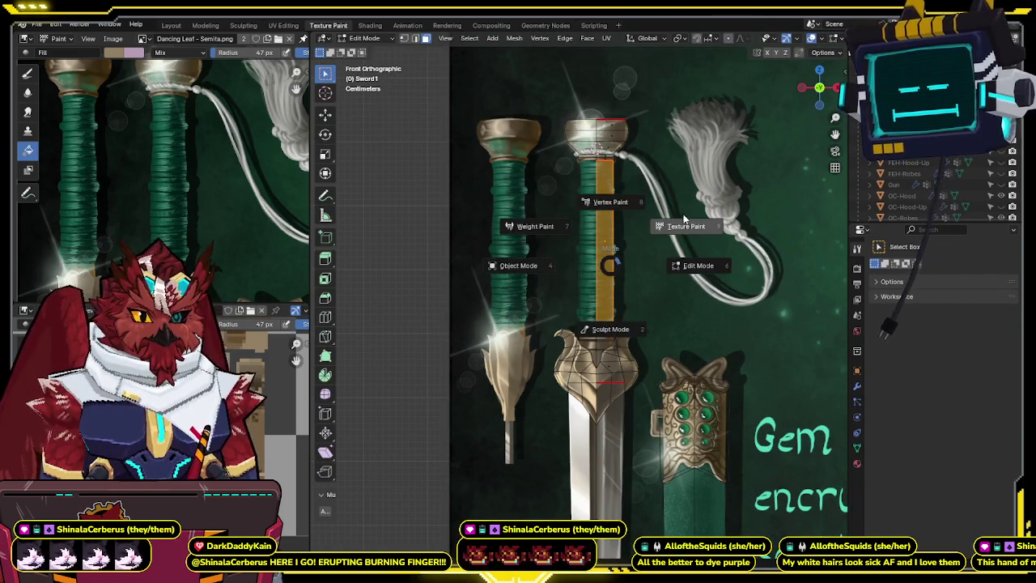
left_click(659, 227)
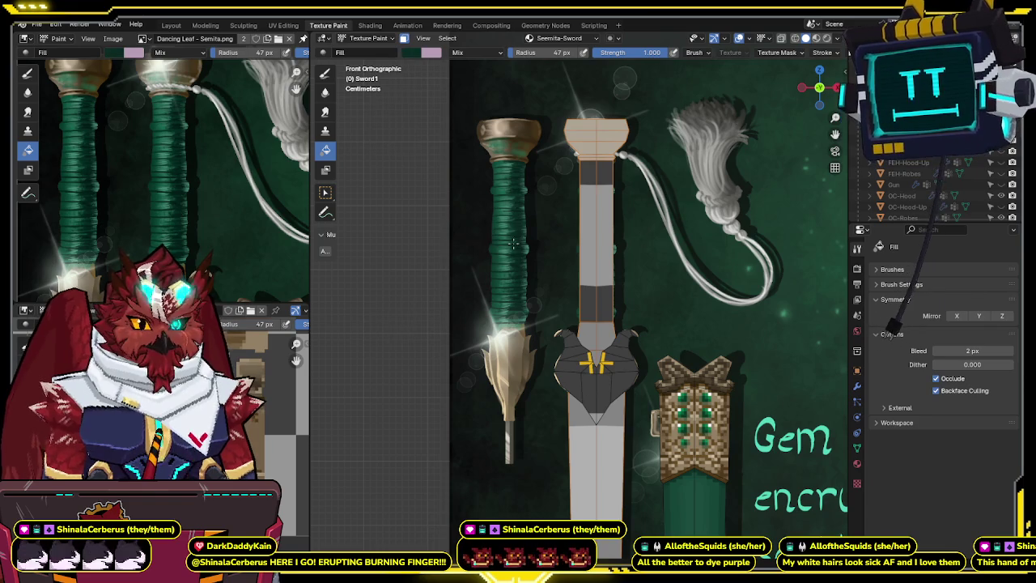
left_click(596, 243)
- Switch to the freehand Draw brush and cycle back into Texture Paint mode
mouse_move(628, 323)
middle_mouse_down("shift")
mouse_move(613, 259)
mouse_move(562, 260)
middle_mouse_up("shift")
left_click(323, 74)
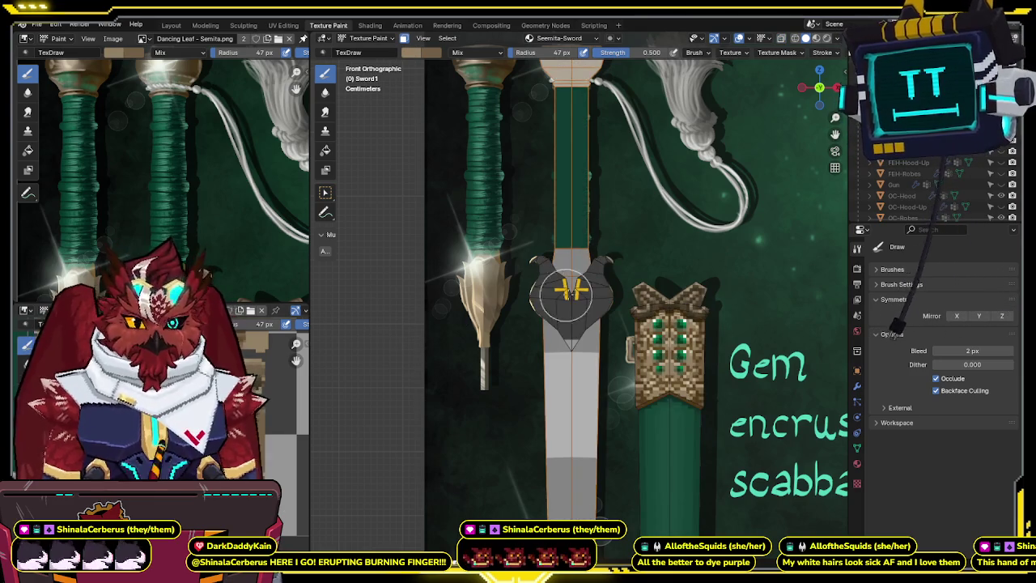
key("Tab")
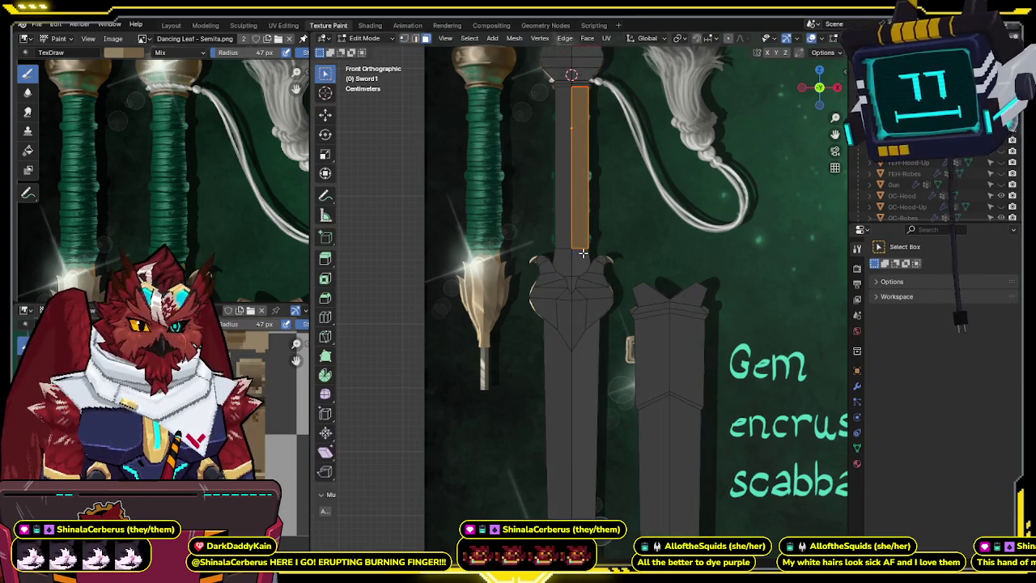
key("Tab")
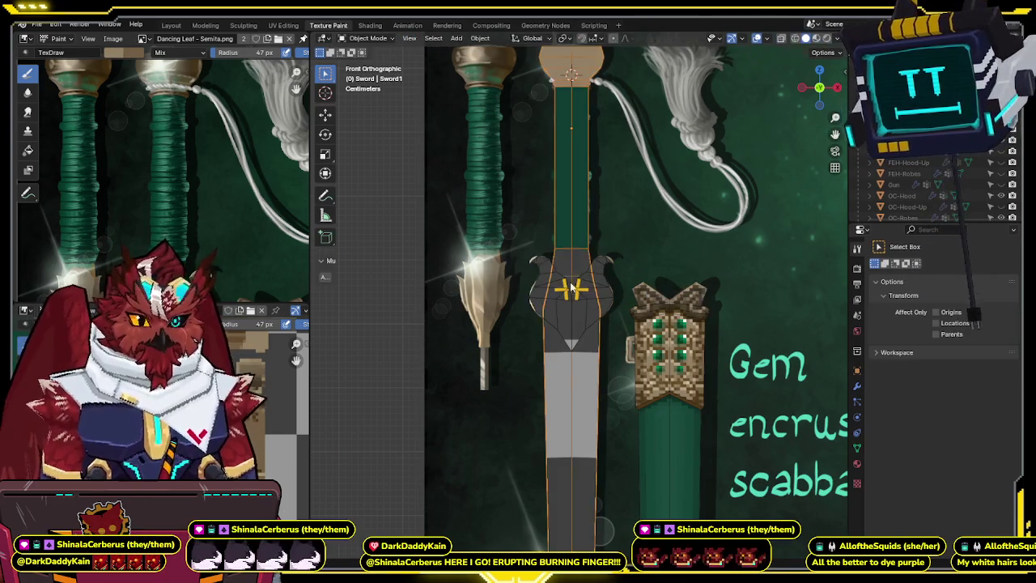
key("ctrl+Tab")
left_click(651, 220)
- Bring the guard into view while toggling Edit Mode, ending in Texture Paint
scroll(615, 211, "down", 2)
scroll(583, 194, "down", 2)
key("Tab")
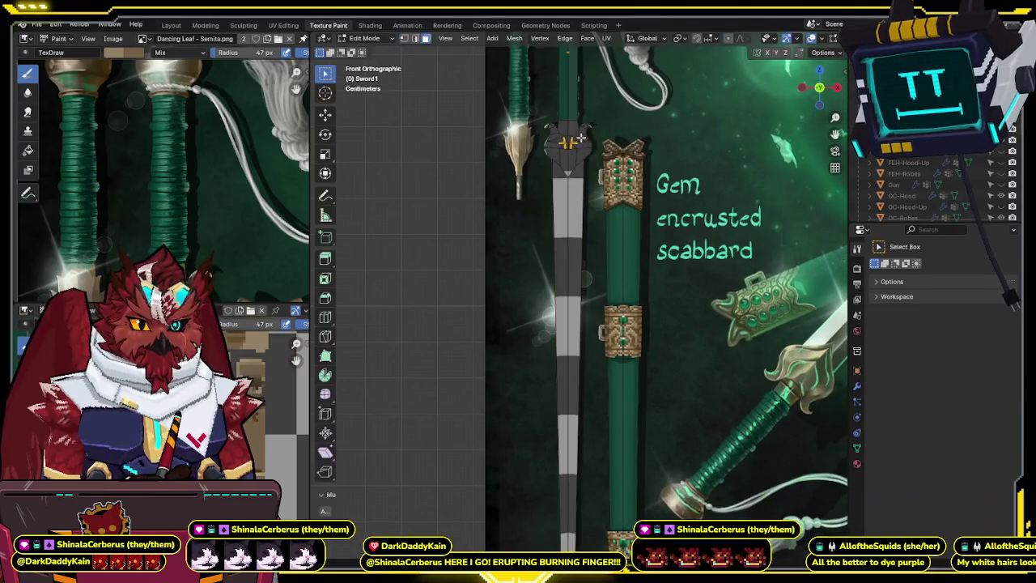
middle_click_drag(589, 144, 597, 228, "shift")
key("Tab")
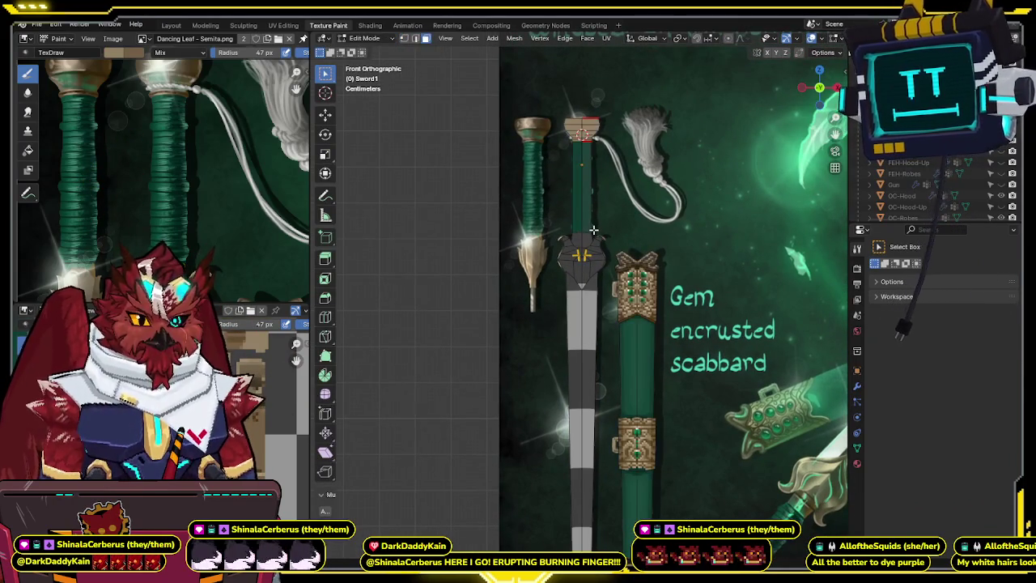
key("ctrl+Tab")
left_click(603, 227)
scroll(594, 234, "up", 3)
scroll(592, 243, "up", 3)
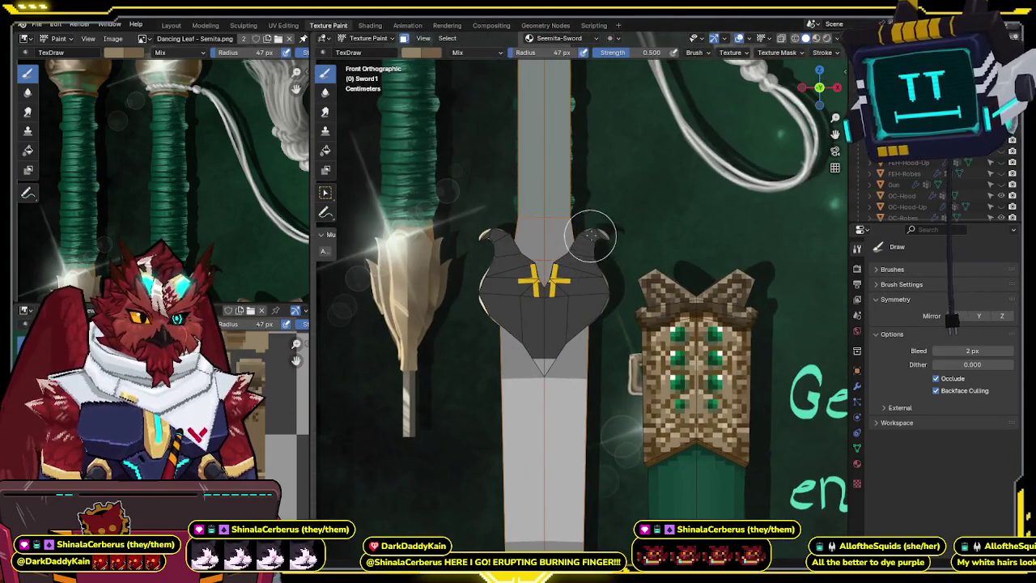
- Hide overlays and orbit around the sword to preview its painted texture
scroll(591, 243, "down", 3)
middle_click_drag(592, 243, 586, 284)
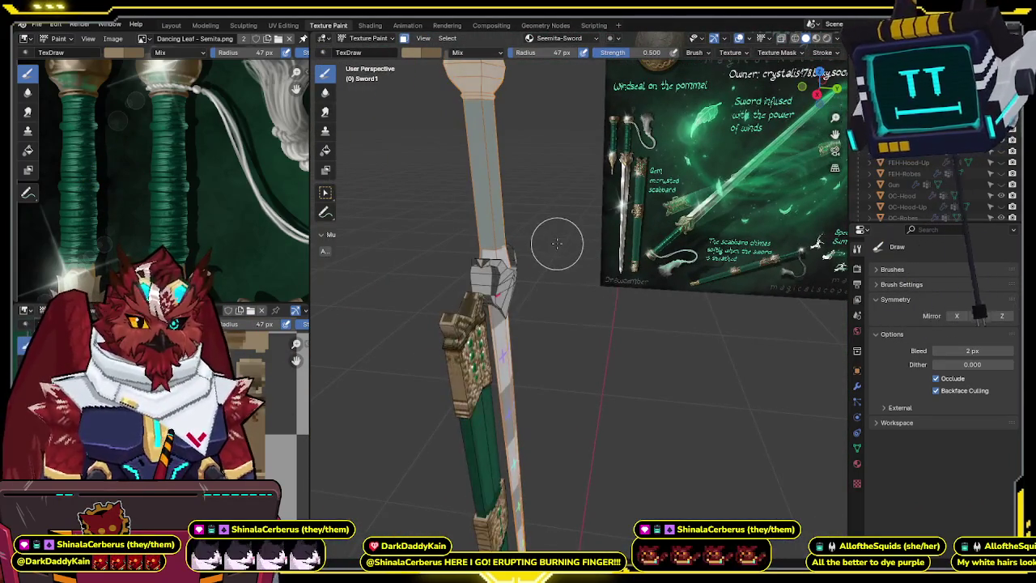
scroll(558, 243, "up", 3)
key("shift+alt+z")
middle_click_drag(557, 240, 646, 232)
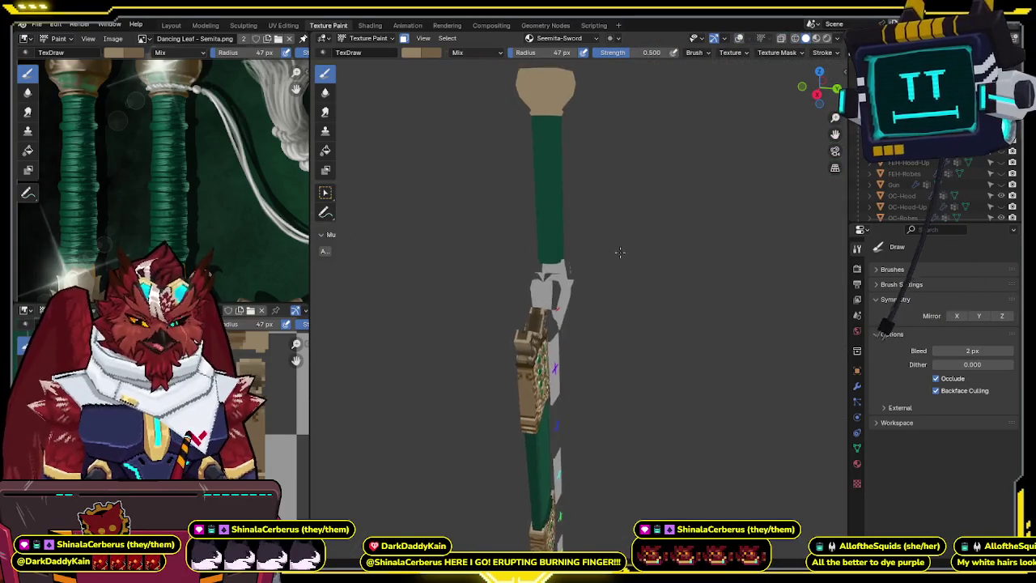
scroll(544, 228, "up", 1)
mouse_move(550, 225)
middle_mouse_down("shift")
mouse_move(650, 224)
mouse_move(598, 263)
mouse_move(590, 212)
middle_mouse_up("shift")
scroll(590, 212, "up", 2)
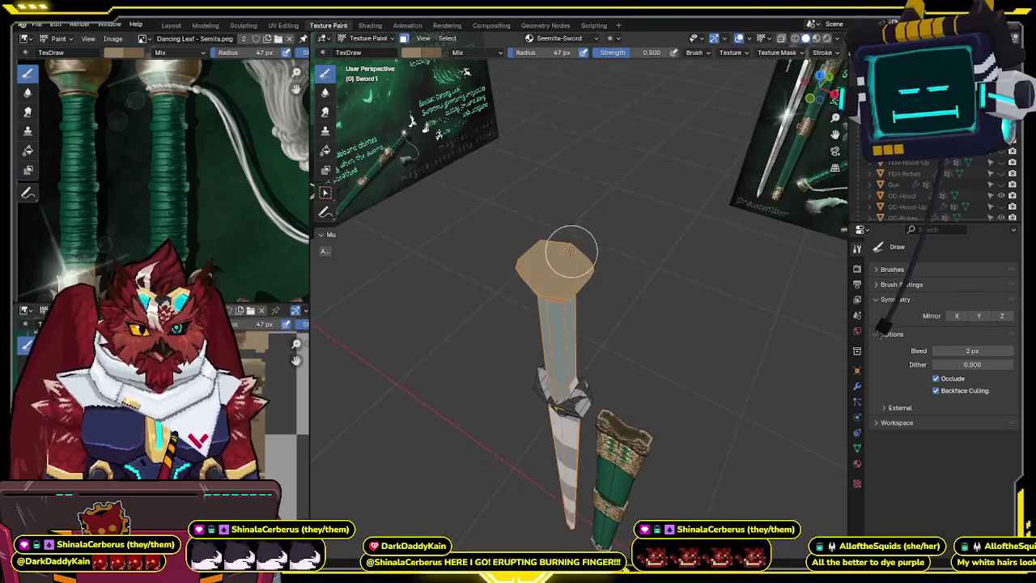
scroll(590, 212, "up", 3)
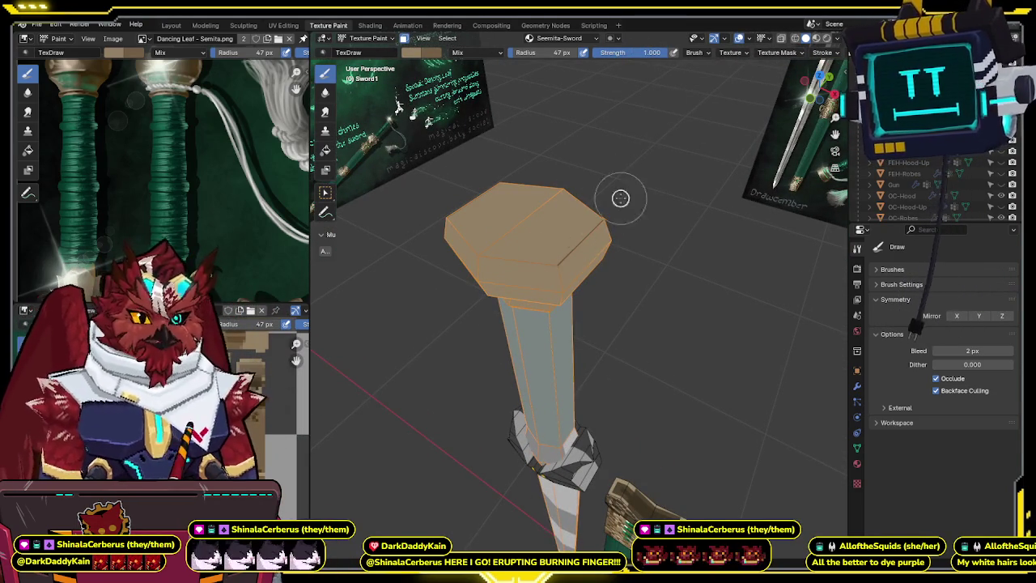
mouse_move(642, 177)
middle_mouse_down()
mouse_move(680, 162)
mouse_move(615, 173)
mouse_move(633, 179)
mouse_move(589, 191)
middle_mouse_up()
scroll(606, 174, "up", 2)
scroll(541, 324, "down", 3)
mouse_move(541, 324)
middle_mouse_down()
mouse_move(506, 281)
mouse_move(547, 259)
middle_mouse_up()
- Brush dark green over the grip and check it in Front Orthographic view
left_click_drag(539, 243, 539, 250)
mouse_move(539, 250)
middle_mouse_down()
mouse_move(488, 156)
mouse_move(548, 328)
middle_mouse_up()
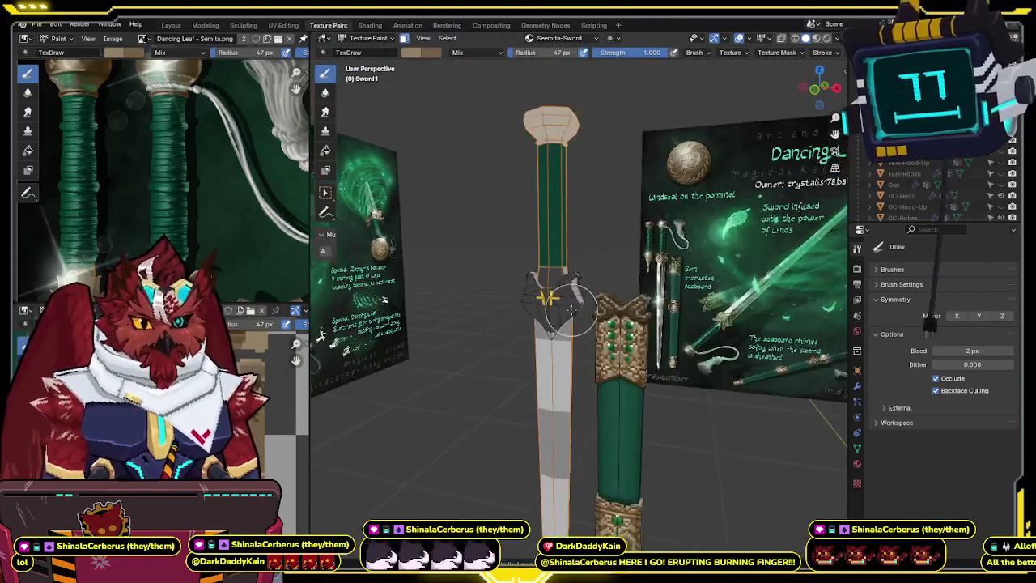
left_click(809, 88)
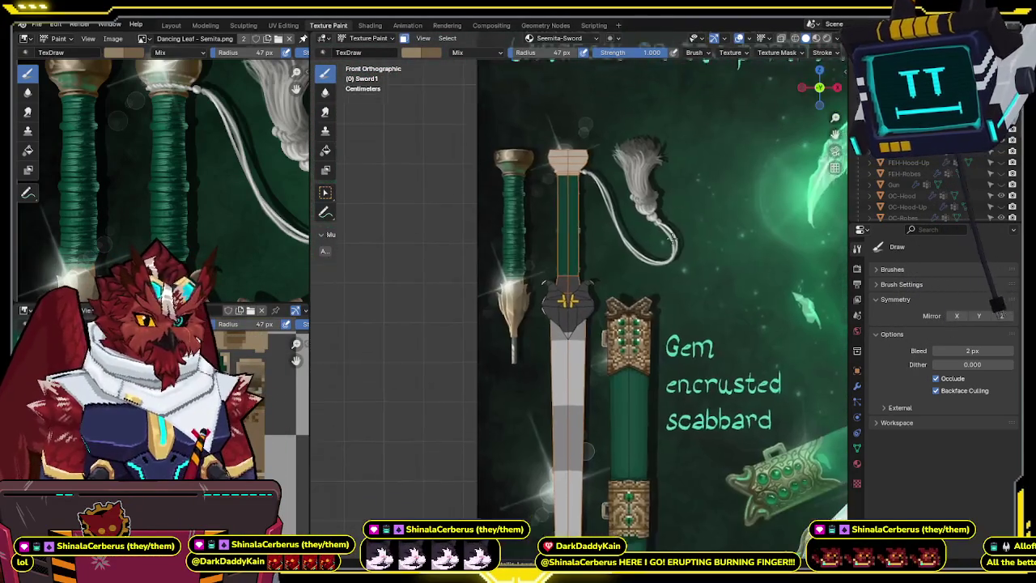
scroll(678, 209, "up", 3)
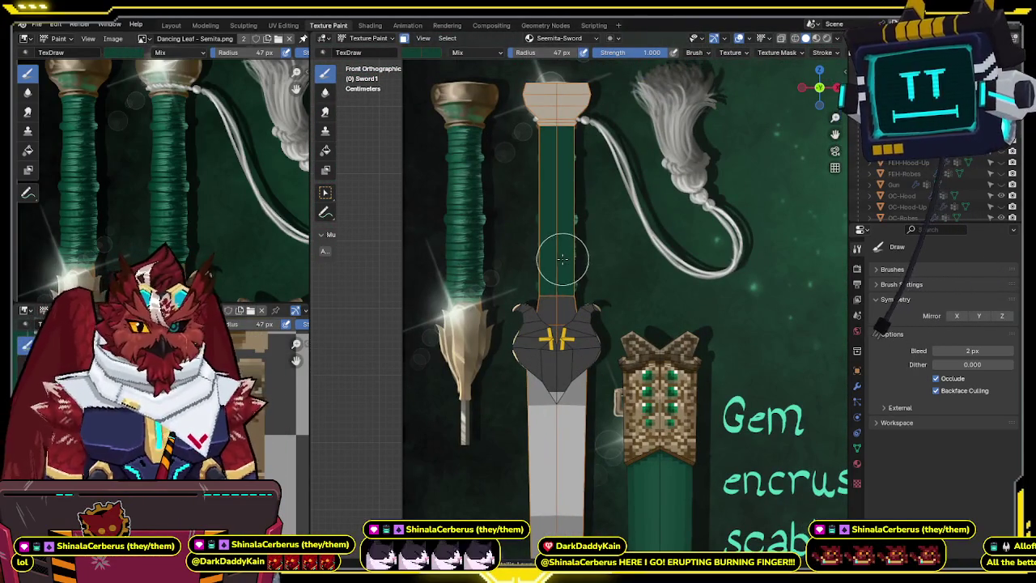
scroll(574, 289, "up", 1)
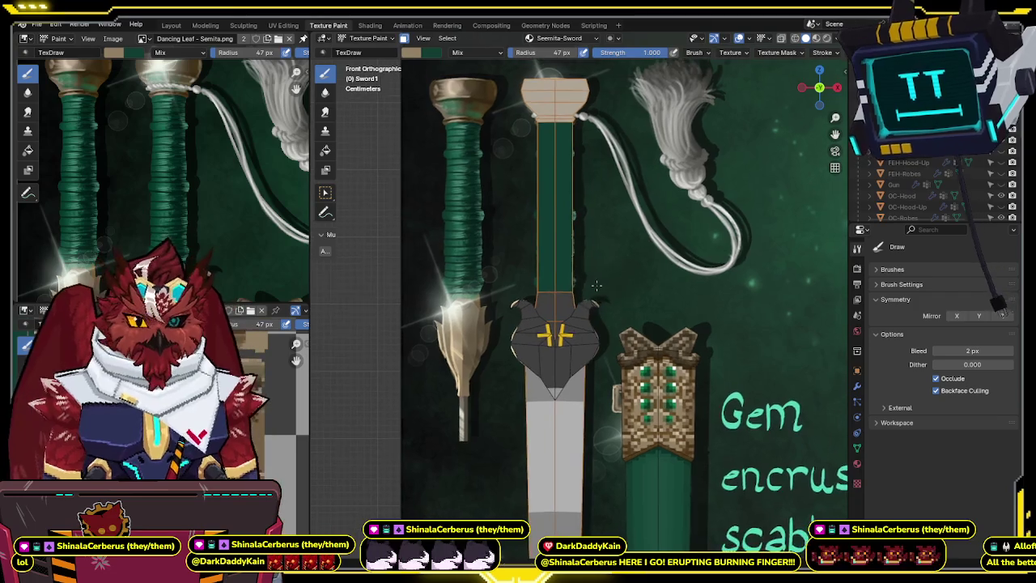
scroll(597, 283, "up", 1)
scroll(577, 306, "up", 1)
scroll(551, 285, "up", 1)
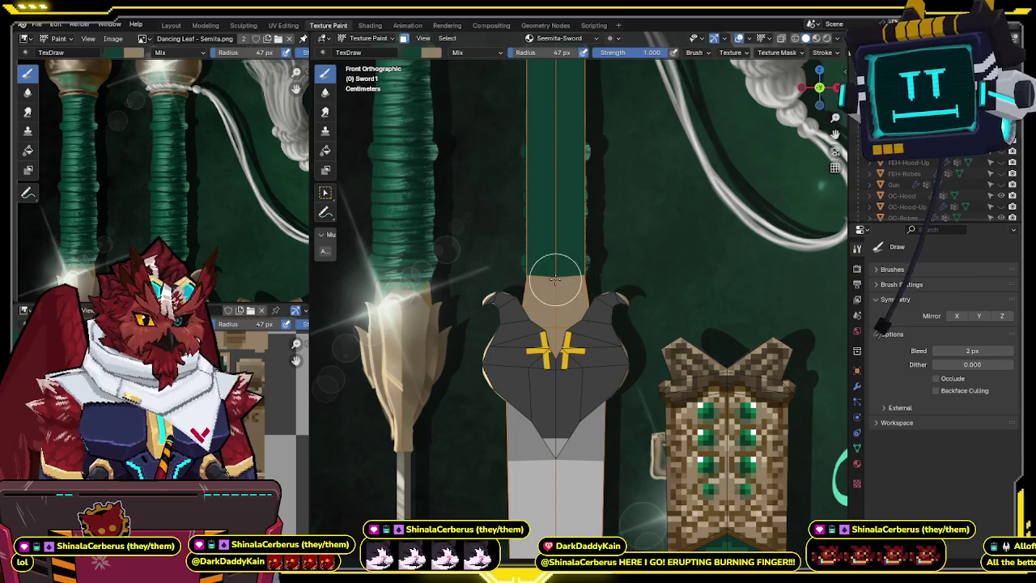
scroll(590, 291, "down", 1)
scroll(558, 323, "down", 1)
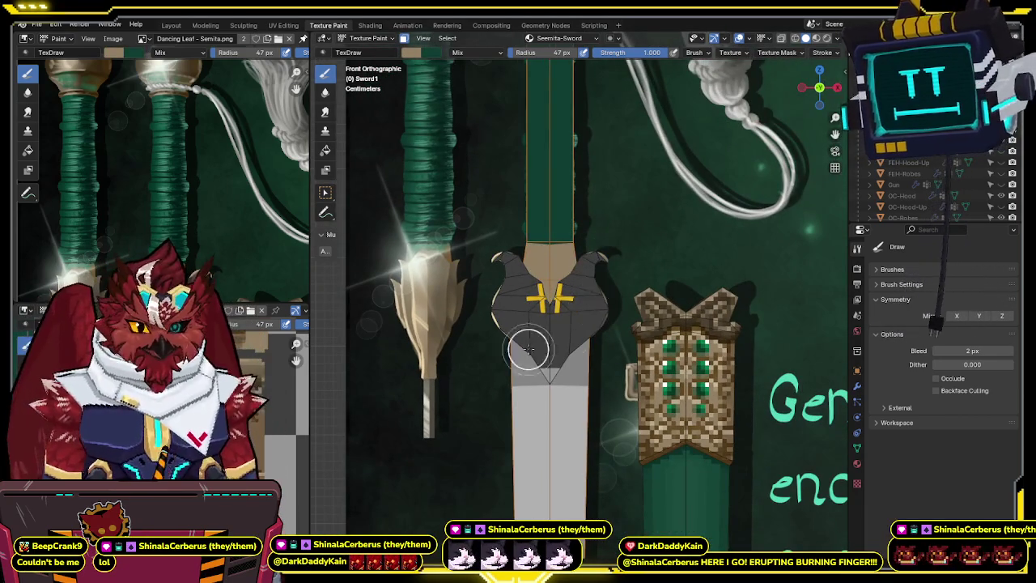
- Inspect the guard from several angles, then switch painting to the Sword2 crossguard object
middle_click_drag(547, 339, 580, 258, "shift")
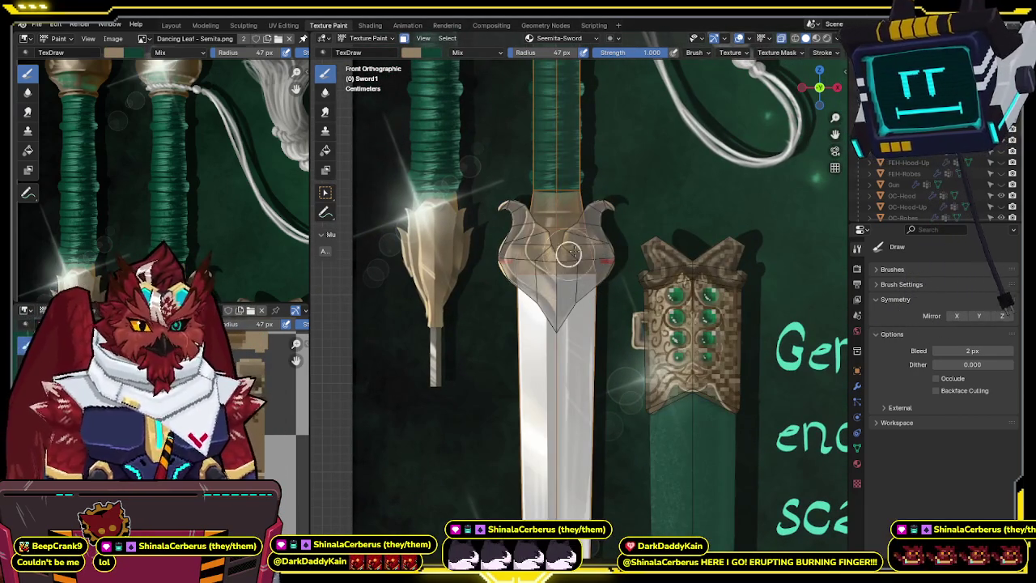
middle_click_drag(542, 263, 500, 252)
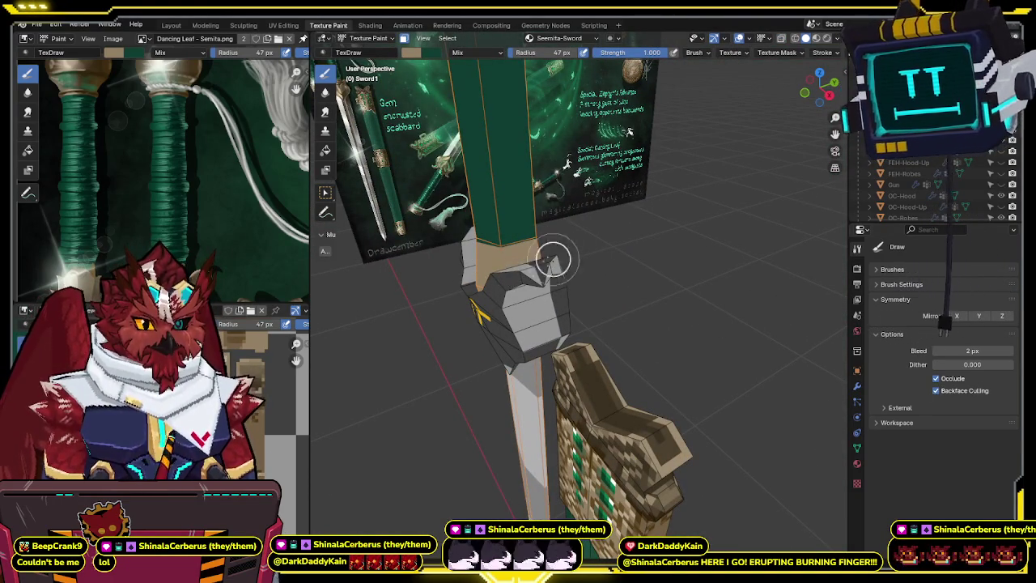
middle_click_drag(486, 344, 566, 245)
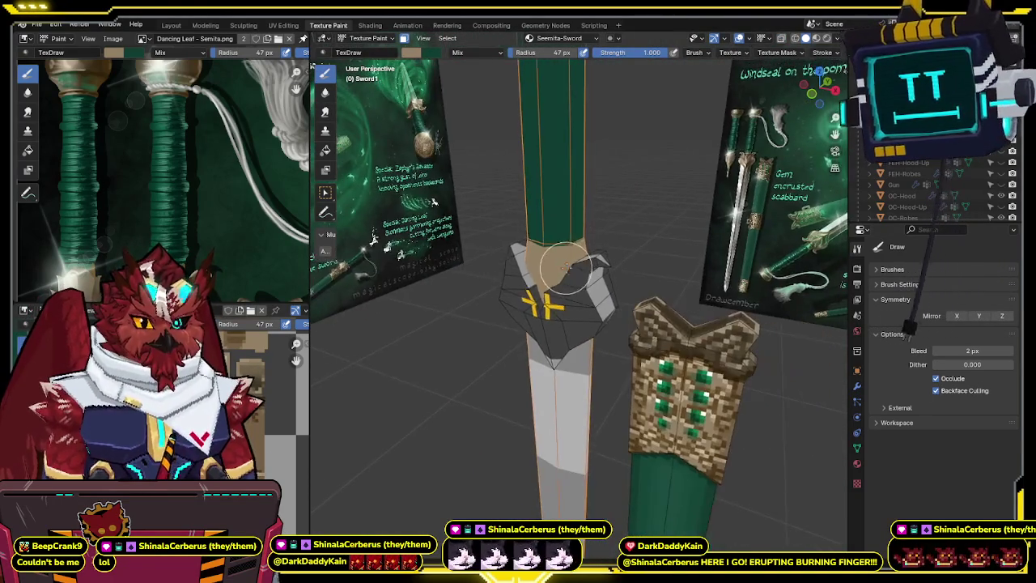
key("alt+q")
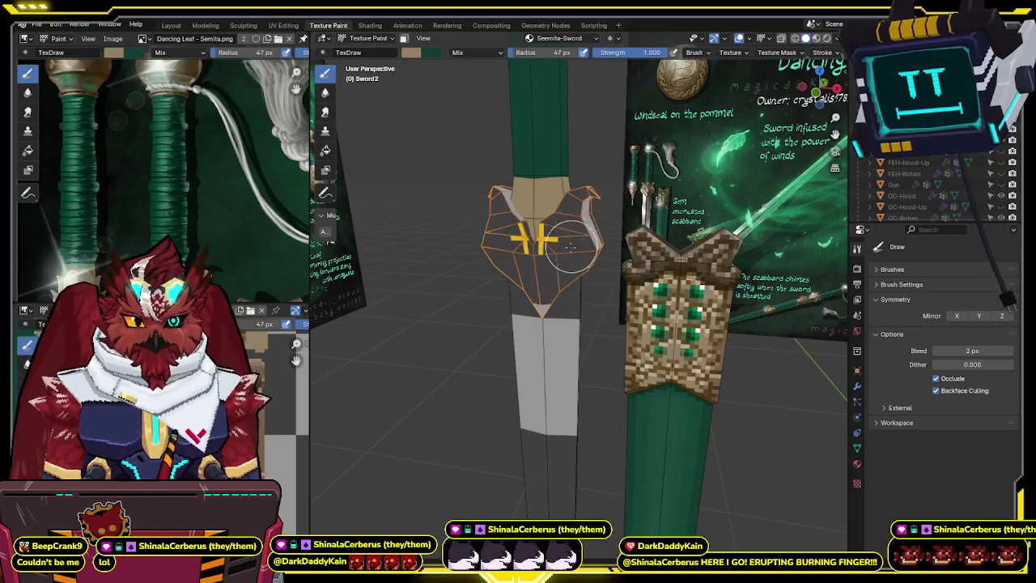
- Flood-fill the Sword2 crossguard with tan using the Fill tool
left_click(327, 152)
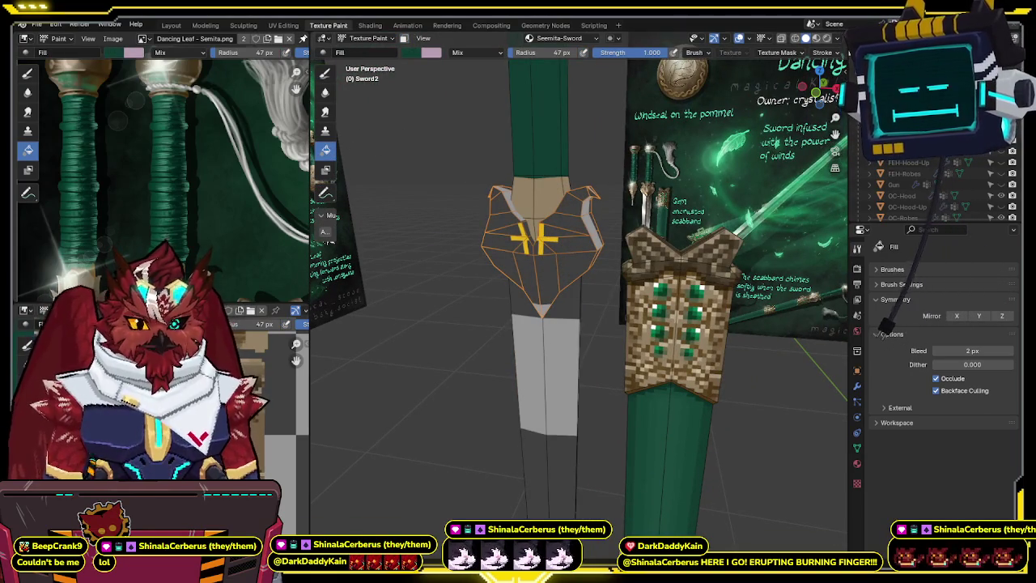
left_click(565, 267)
left_click(325, 73)
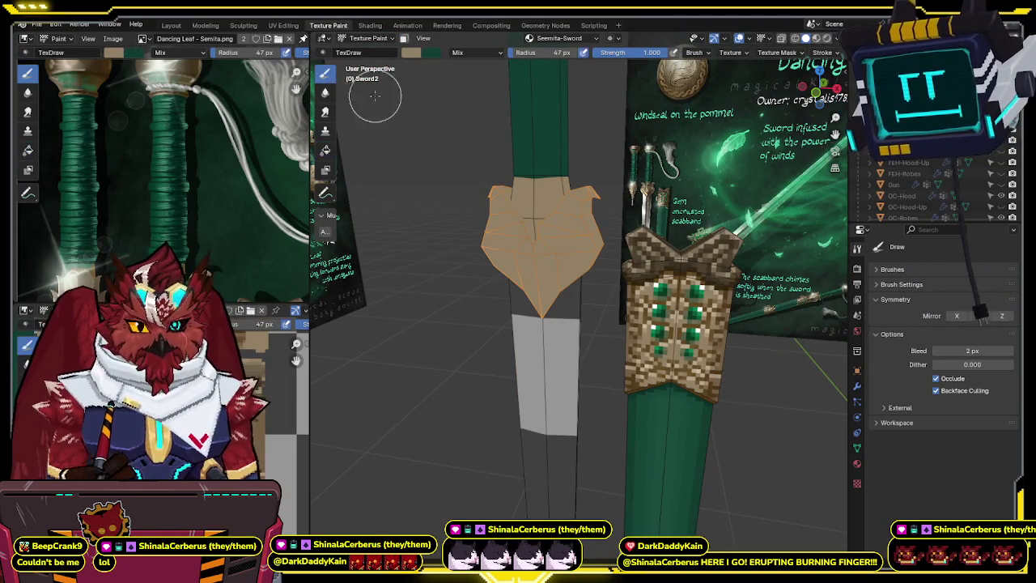
middle_click_drag(485, 162, 539, 181)
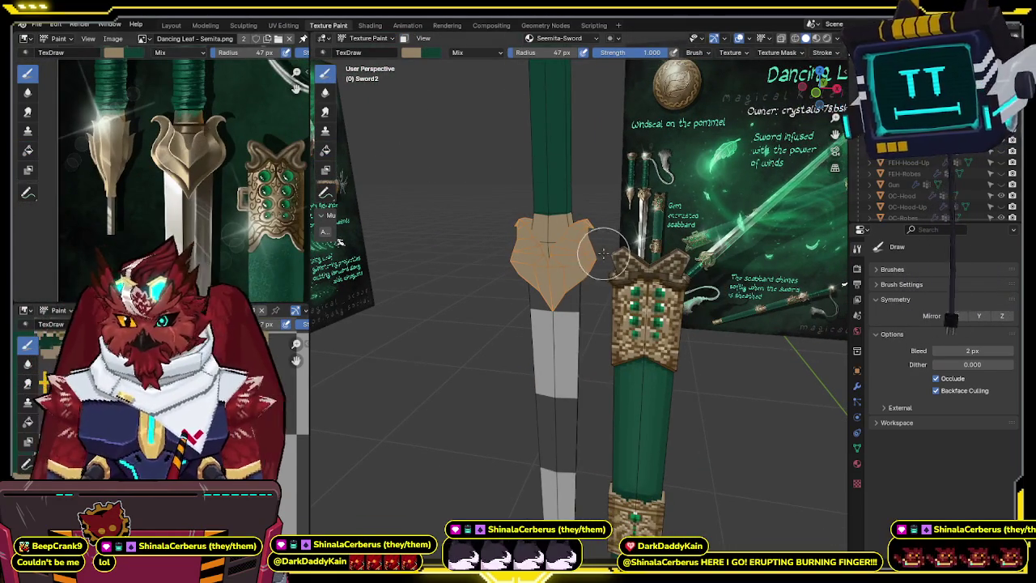
middle_click_drag(809, 292, 834, 280)
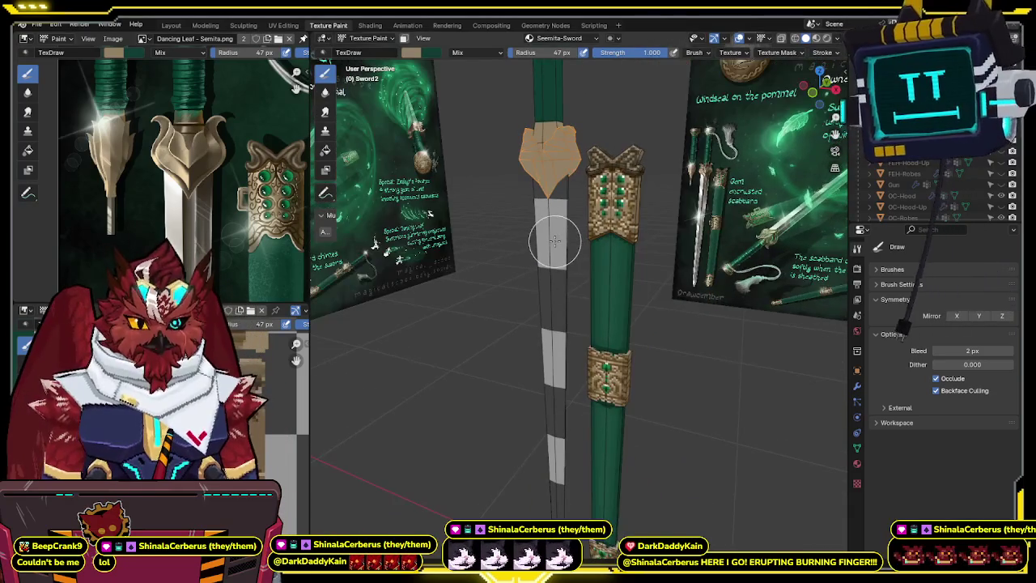
- Select the whole blade mesh with L in Edit Mode, then return to Texture Paint's Fill tool
key("Tab")
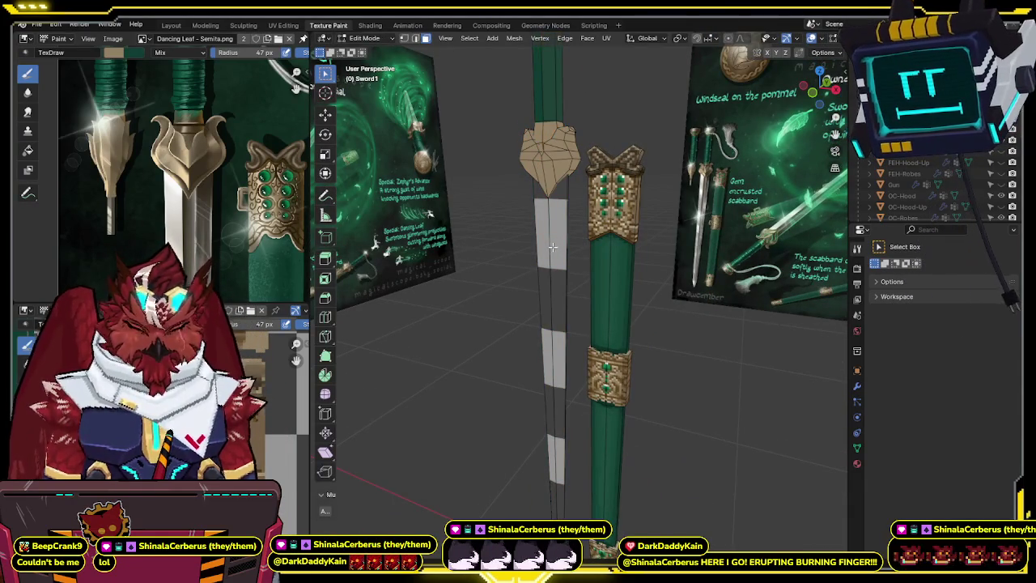
key("l")
mouse_move(554, 245)
middle_mouse_down()
mouse_move(555, 322)
mouse_move(518, 212)
middle_mouse_up()
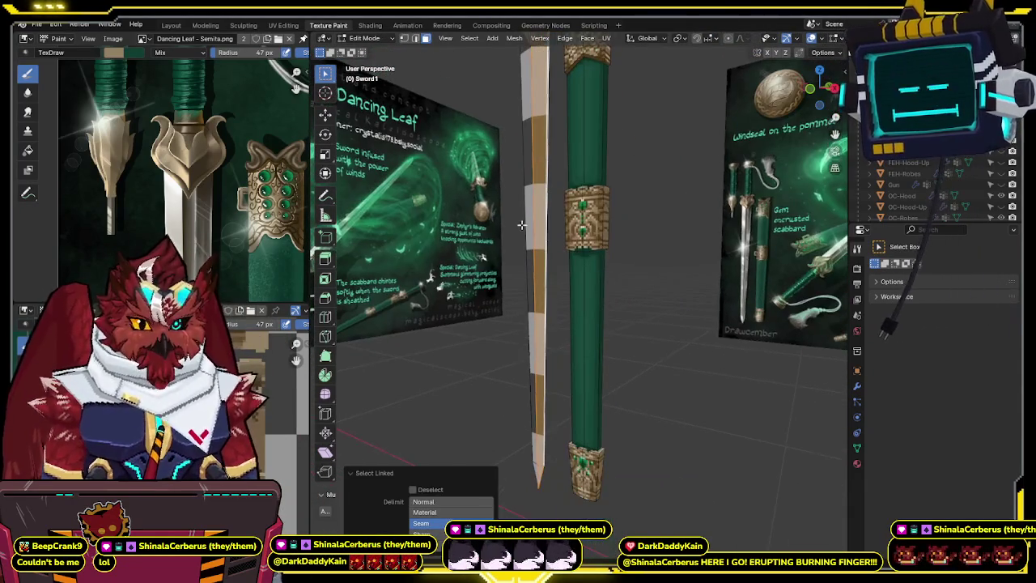
key("ctrl+Tab")
left_click(596, 188)
left_click(326, 151)
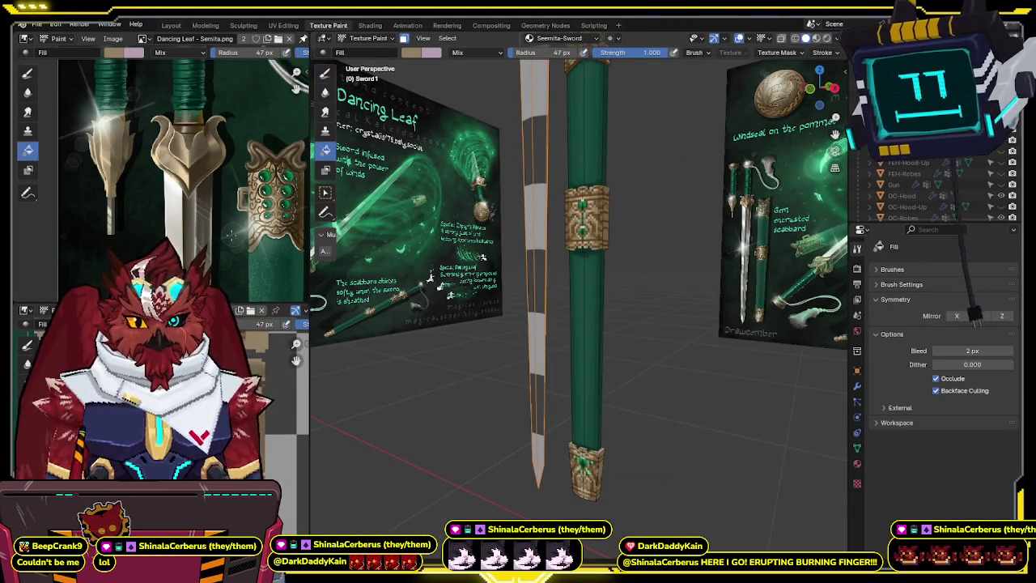
- Pan the reference image to the sword hilts and orbit closer to the sword's guard
middle_click_drag(243, 276, 184, 202)
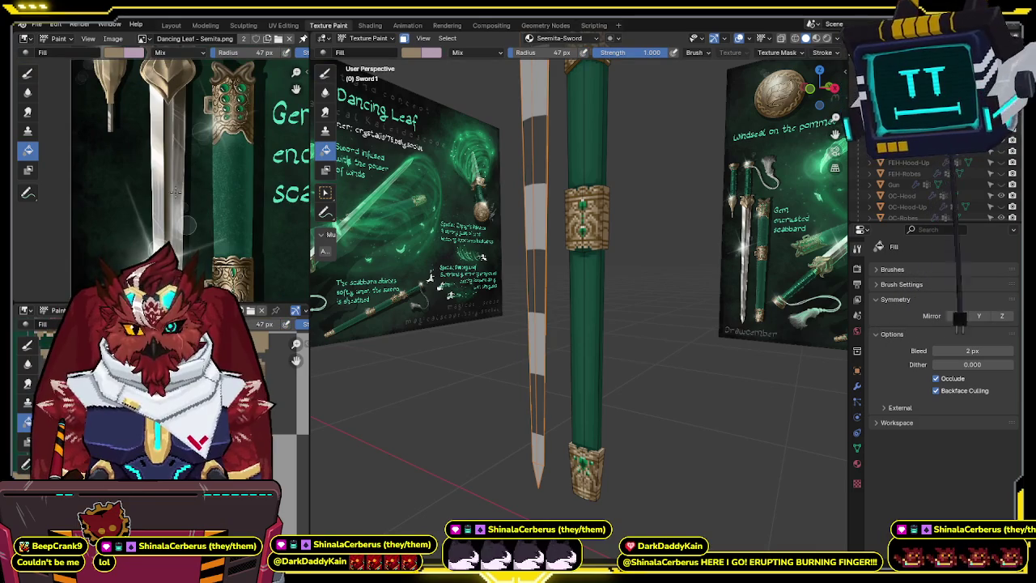
mouse_move(563, 227)
middle_mouse_down()
mouse_move(626, 256)
mouse_move(624, 278)
middle_mouse_up()
scroll(626, 255, "up", 4)
mouse_move(253, 99)
middle_mouse_down()
mouse_move(232, 220)
mouse_move(294, 271)
middle_mouse_up()
middle_click_drag(379, 214, 541, 246)
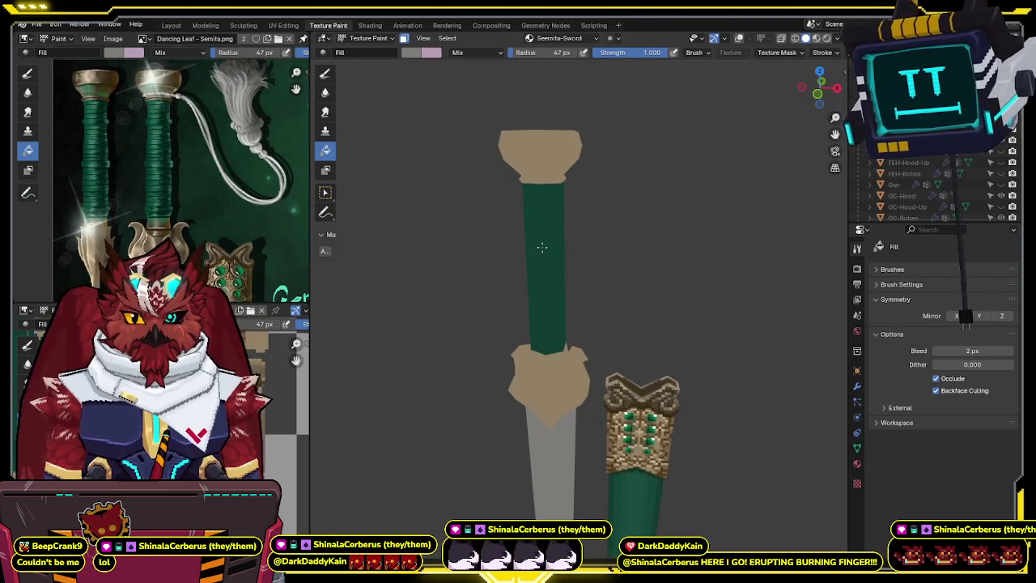
left_click(325, 73)
- In front view, paint darker tan zigzag shading along the pommel cap's lower edge
scroll(566, 194, "up", 4)
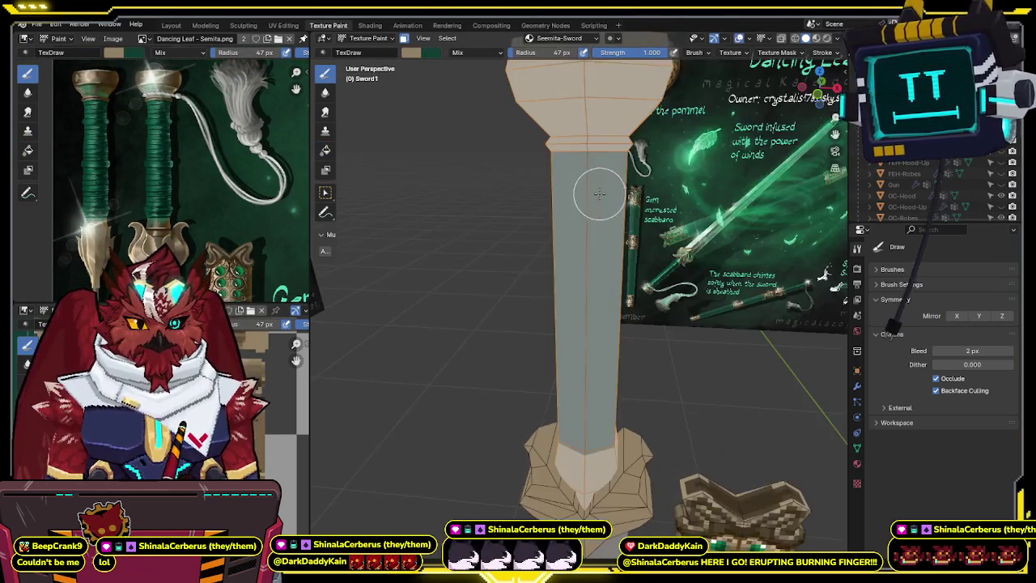
key("KP_1")
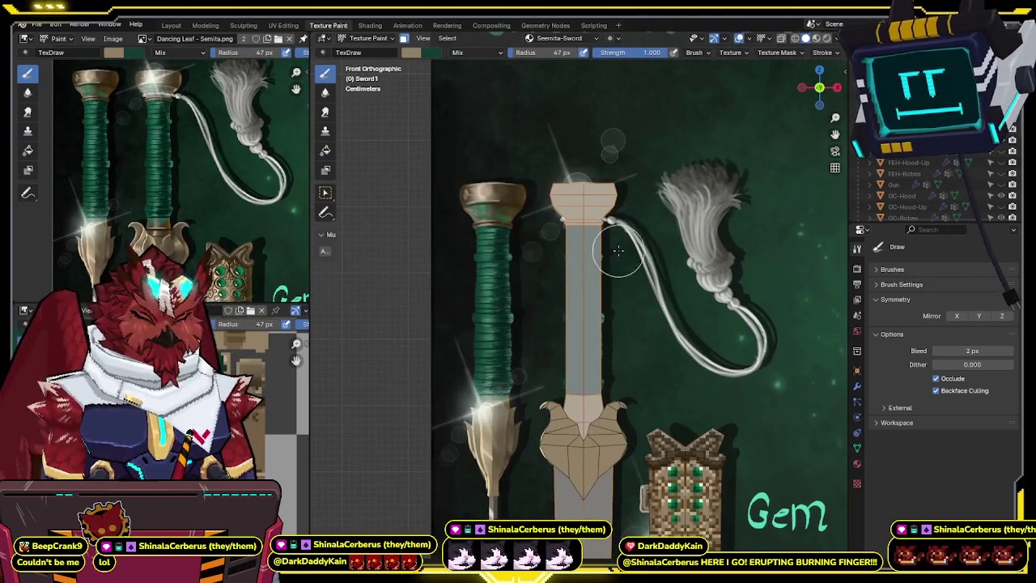
scroll(588, 296, "up", 1)
middle_click_drag(588, 295, 579, 277, "shift")
left_click(581, 167)
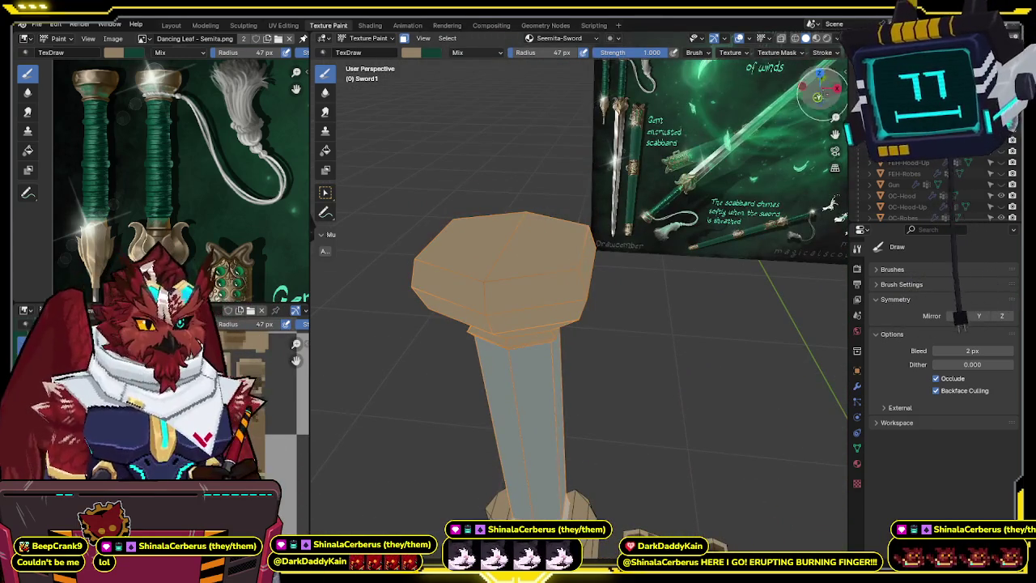
scroll(688, 203, "up", 3)
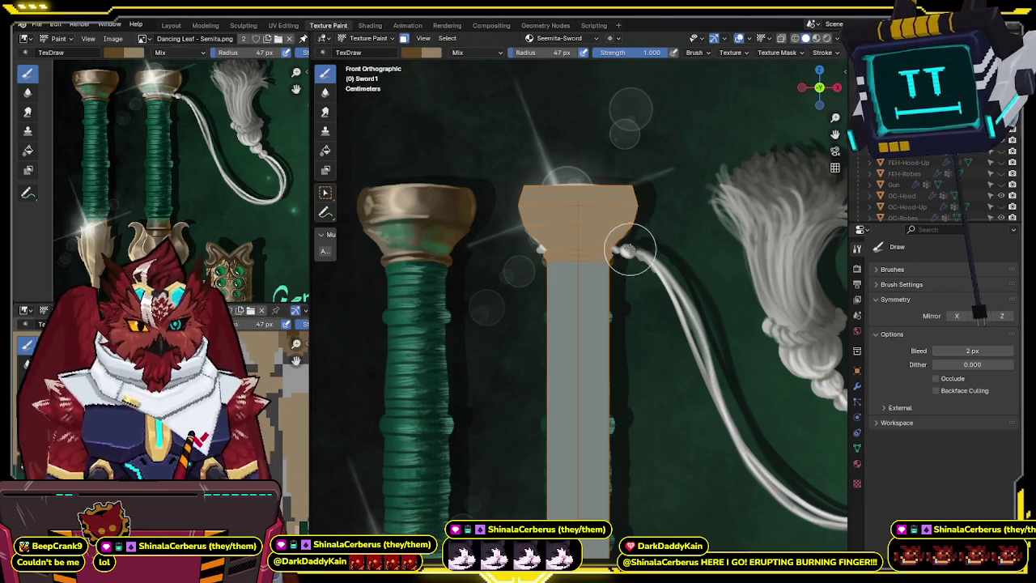
scroll(609, 237, "up", 2)
mouse_move(556, 235)
left_mouse_down()
mouse_move(520, 235)
mouse_move(640, 227)
left_mouse_up()
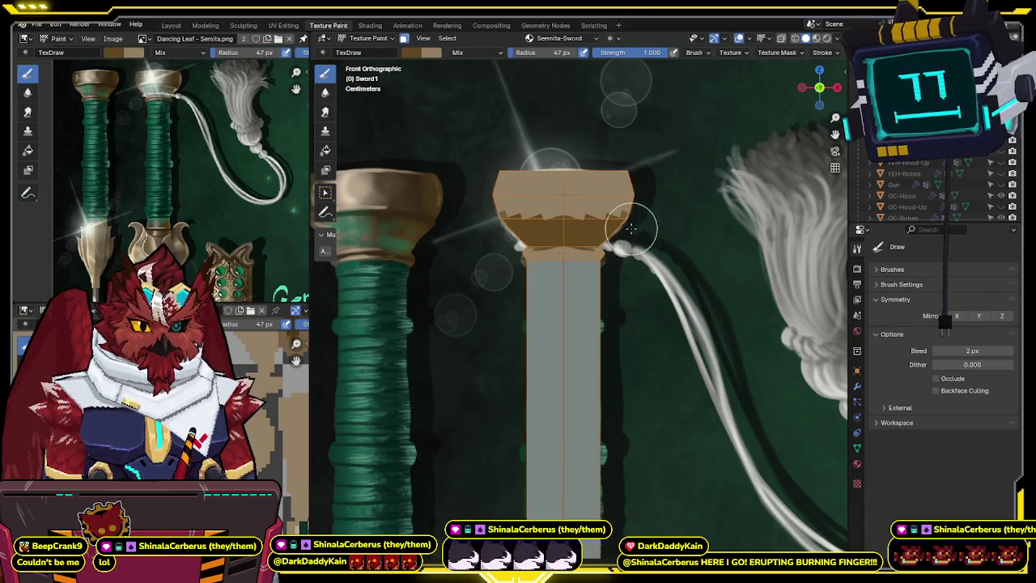
- Set the brush Strength to 0.5 while framing the pommel cap
middle_click_drag(600, 217, 596, 253, "shift")
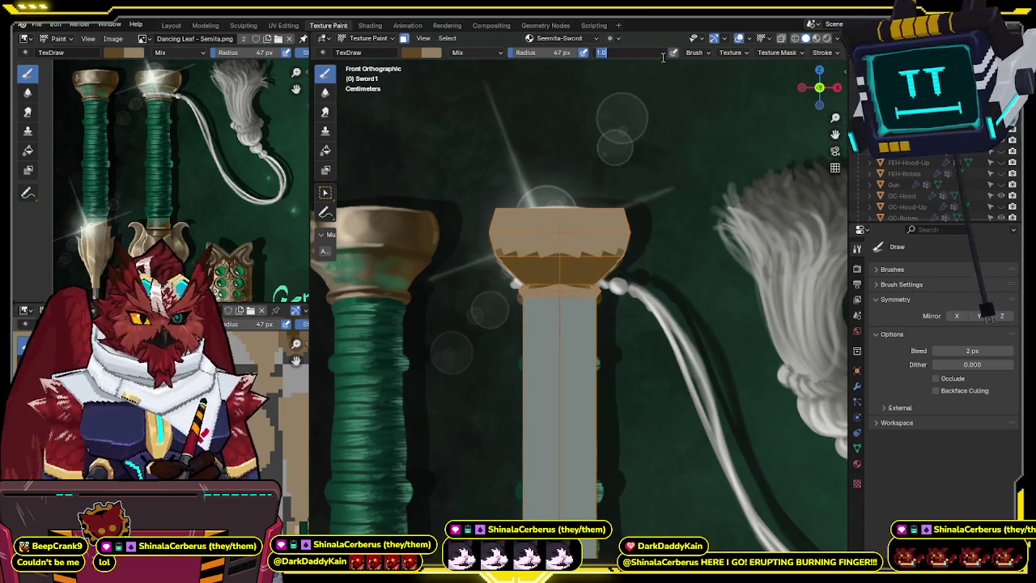
type("0.5")
key("Return")
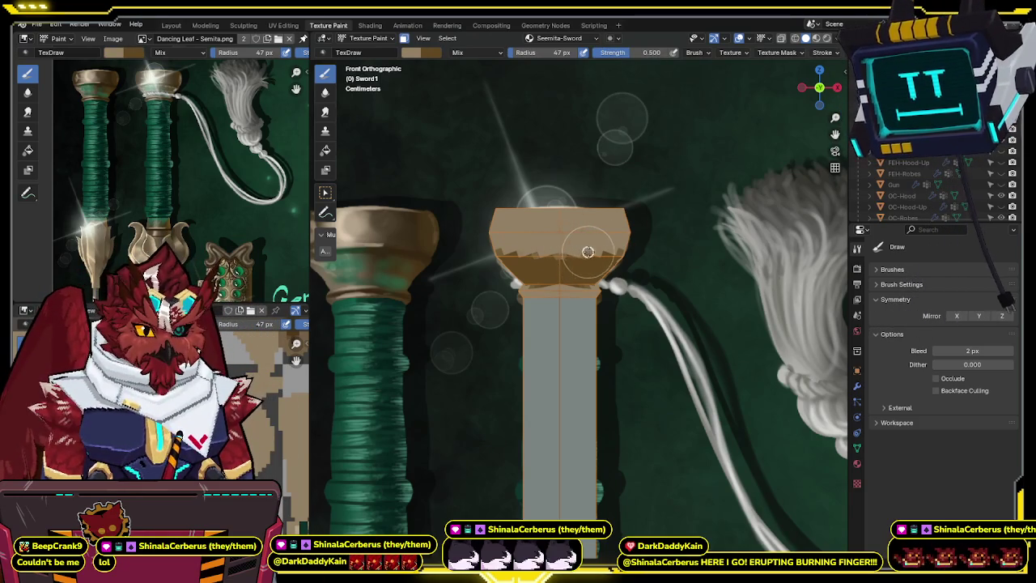
middle_click_drag(620, 250, 614, 243, "shift")
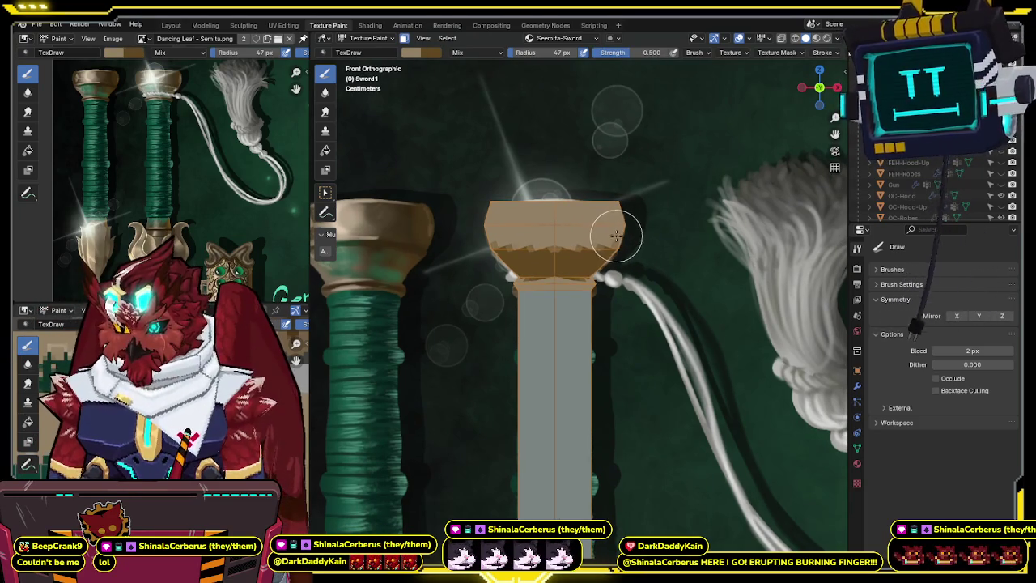
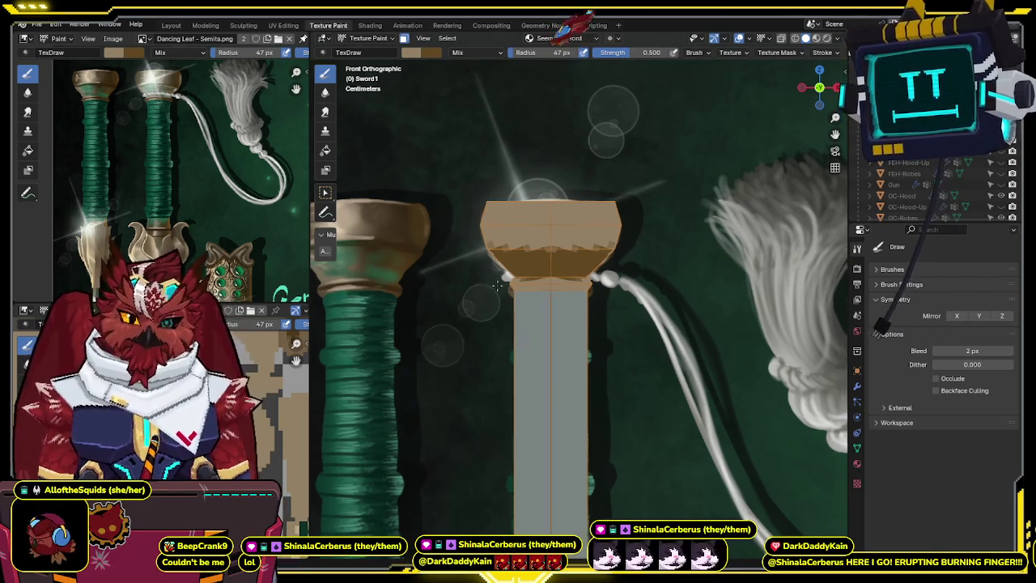
- Orbit from Front Orthographic into a perspective view of the pommel and the reference poster
middle_click_drag(512, 219, 497, 228, "shift")
middle_click_drag(609, 243, 566, 296)
scroll(566, 295, "up", 5)
scroll(562, 300, "down", 4)
scroll(563, 300, "up", 4)
scroll(602, 300, "up", 2)
scroll(601, 300, "down", 3)
middle_click_drag(652, 343, 631, 334)
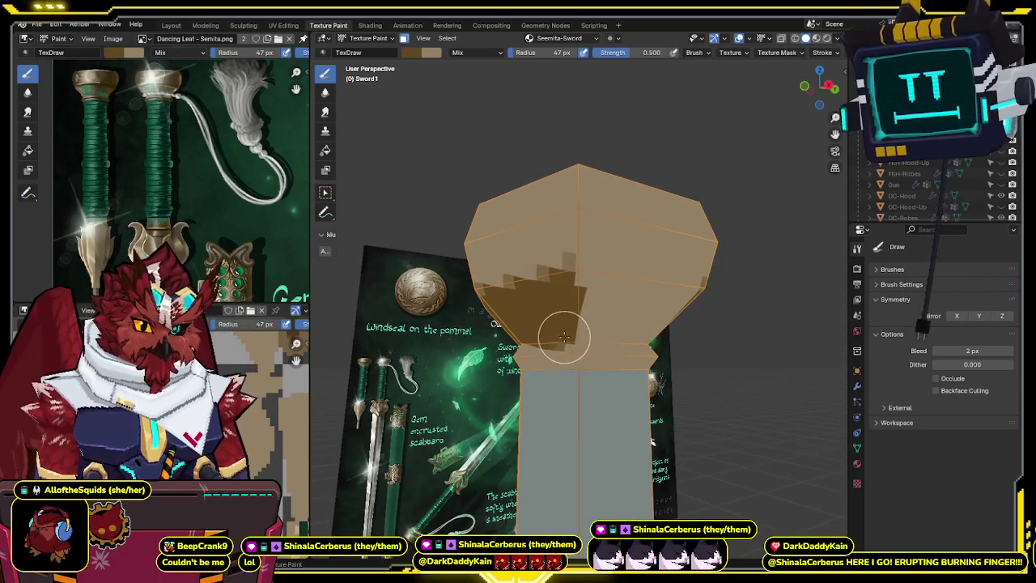
middle_click_drag(561, 335, 589, 358)
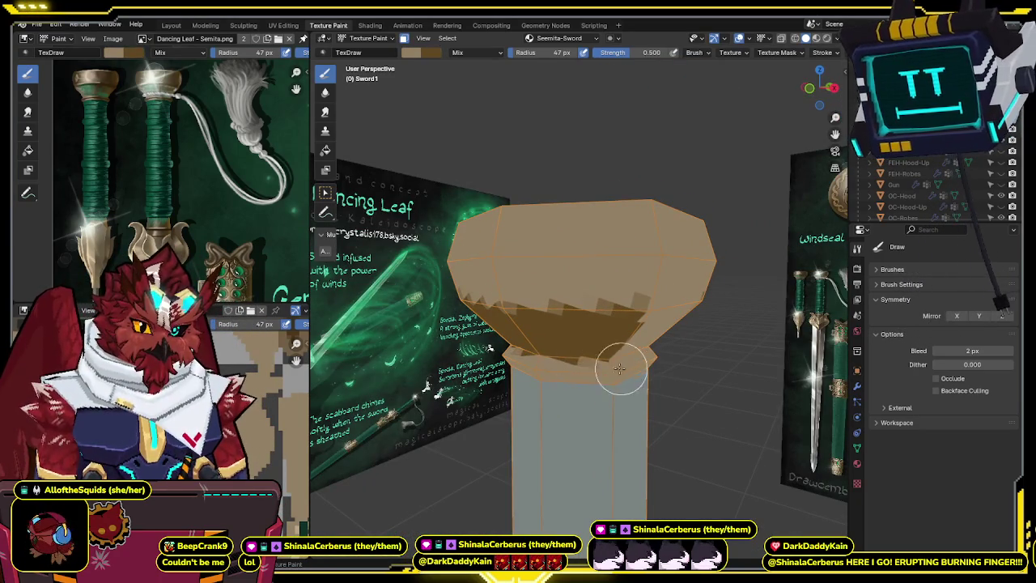
middle_click_drag(636, 348, 585, 319)
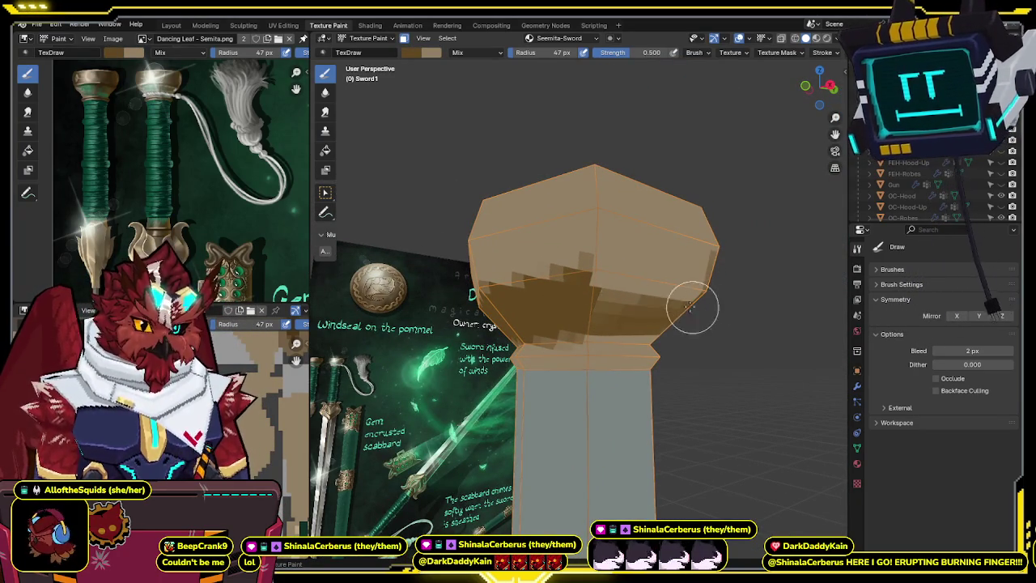
middle_click_drag(650, 285, 615, 289)
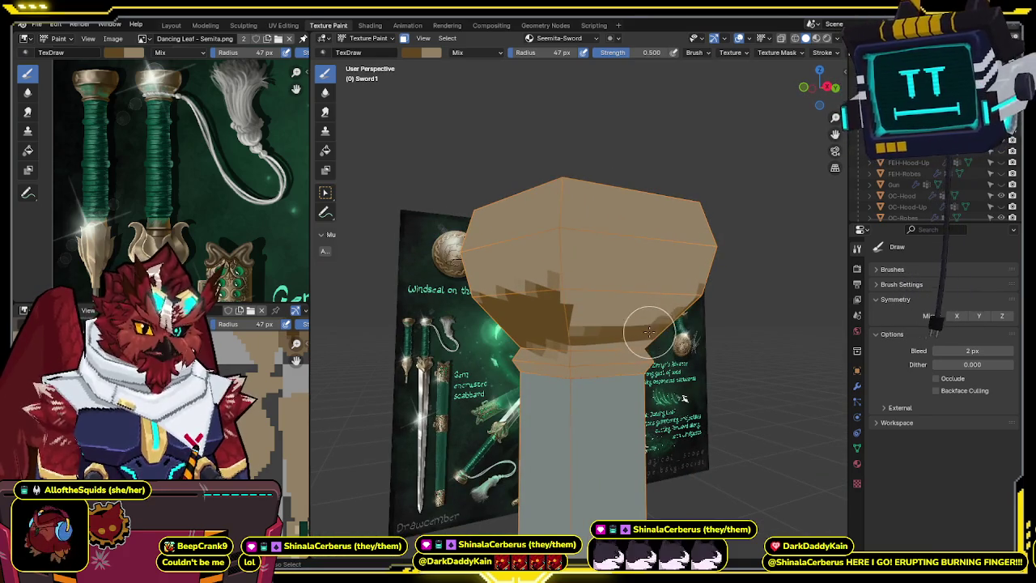
- Enable Backface Culling and paint brown shading across the pommel's lower band
left_click(936, 390)
middle_click_drag(826, 364, 678, 347)
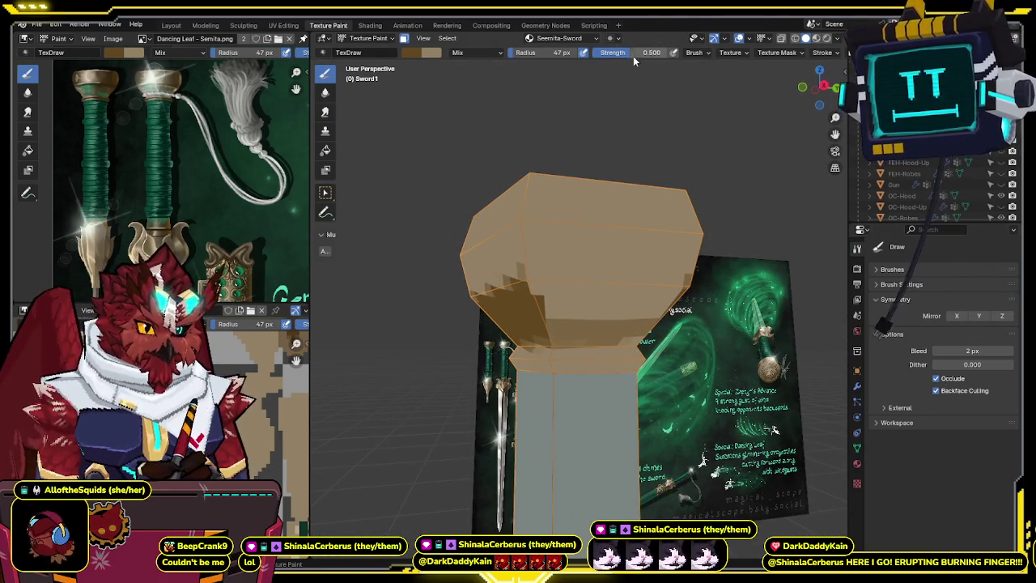
mouse_move(534, 337)
left_mouse_down()
mouse_move(577, 324)
mouse_move(548, 340)
mouse_move(499, 326)
mouse_move(536, 301)
mouse_move(698, 301)
left_mouse_up()
- Paint brown across the middle band, then add a lighter stroke at brush strength 0.500
middle_click_drag(690, 305, 665, 296)
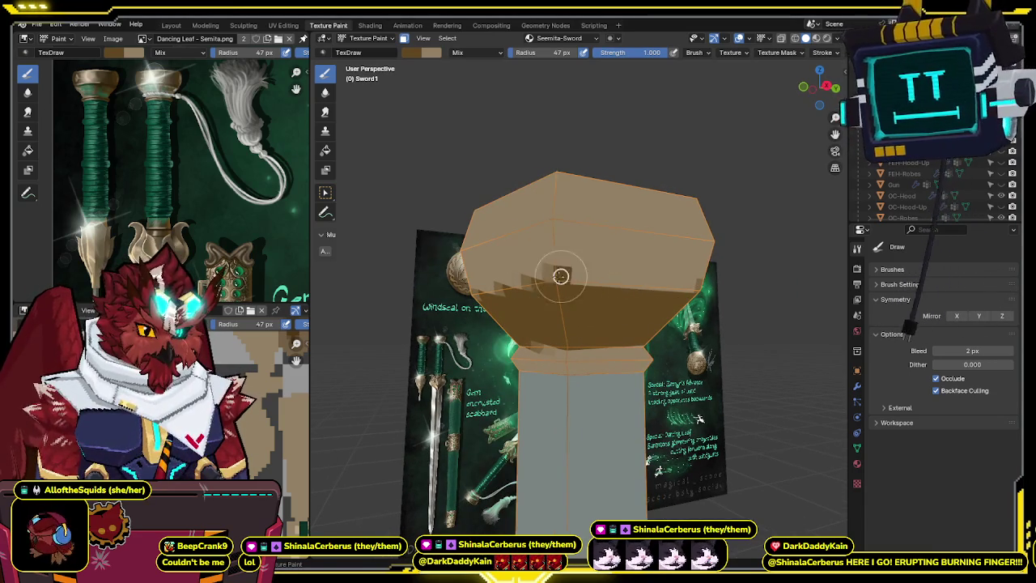
left_click_drag(551, 278, 672, 286)
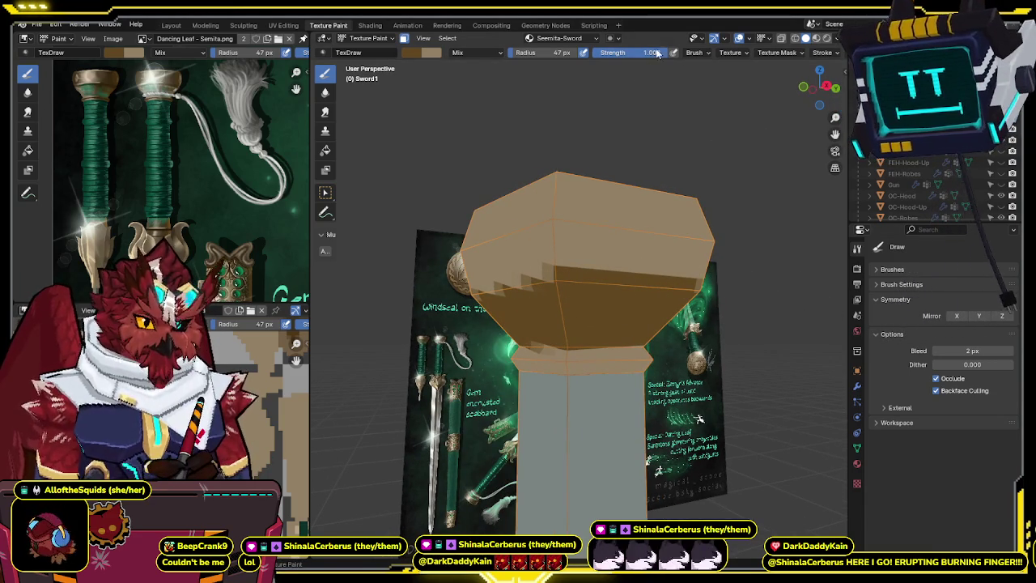
left_click_drag(623, 52, 612, 53)
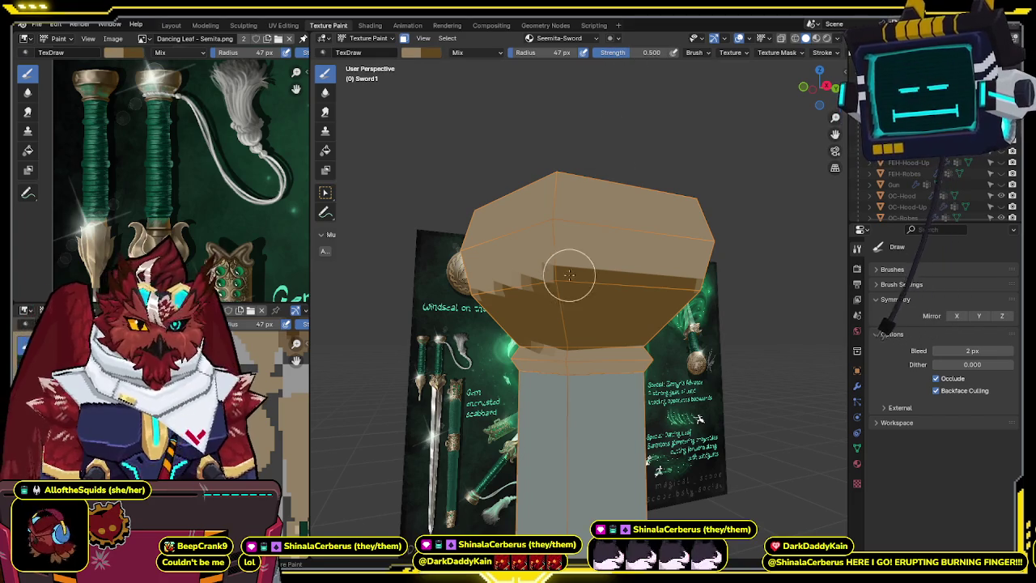
left_click_drag(567, 272, 668, 280)
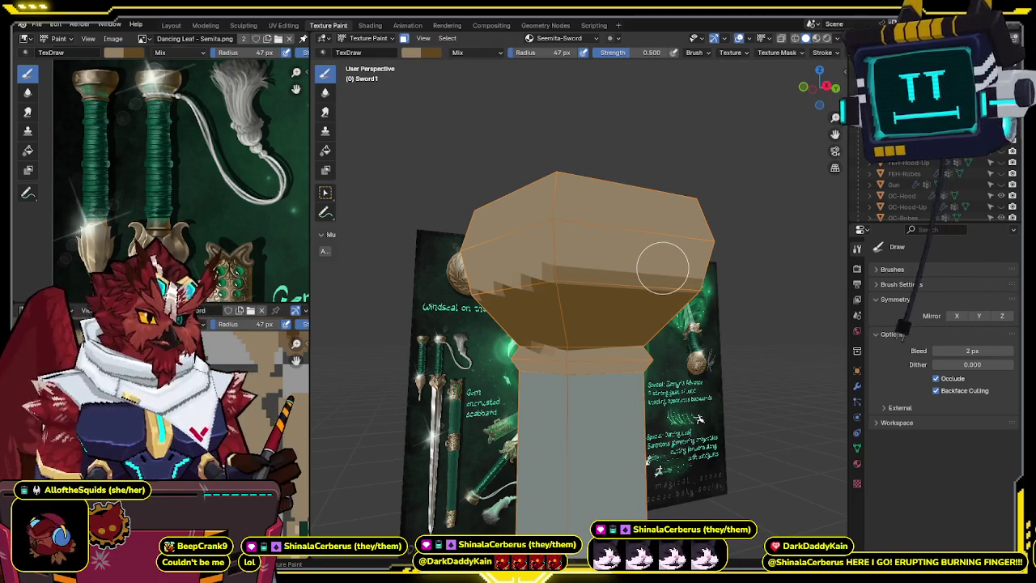
- Orbit around the pommel to inspect its shading, then hide overlays to preview the texture
mouse_move(663, 268)
middle_mouse_down()
mouse_move(678, 236)
mouse_move(673, 250)
middle_mouse_up()
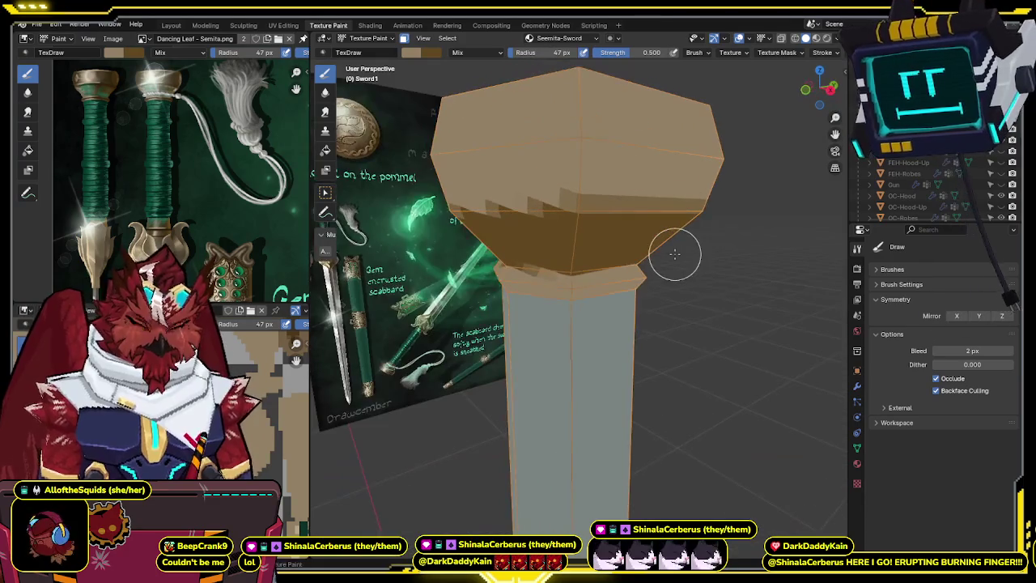
middle_click_drag(532, 315, 545, 277)
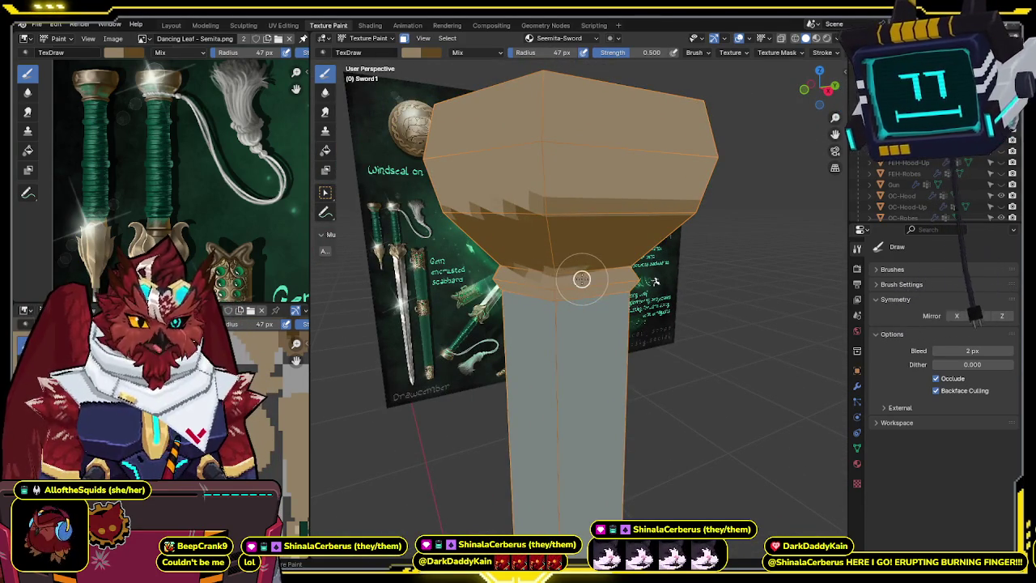
mouse_move(652, 269)
middle_mouse_down()
mouse_move(567, 269)
mouse_move(548, 257)
mouse_move(570, 275)
mouse_move(644, 278)
mouse_move(606, 273)
mouse_move(564, 293)
middle_mouse_up()
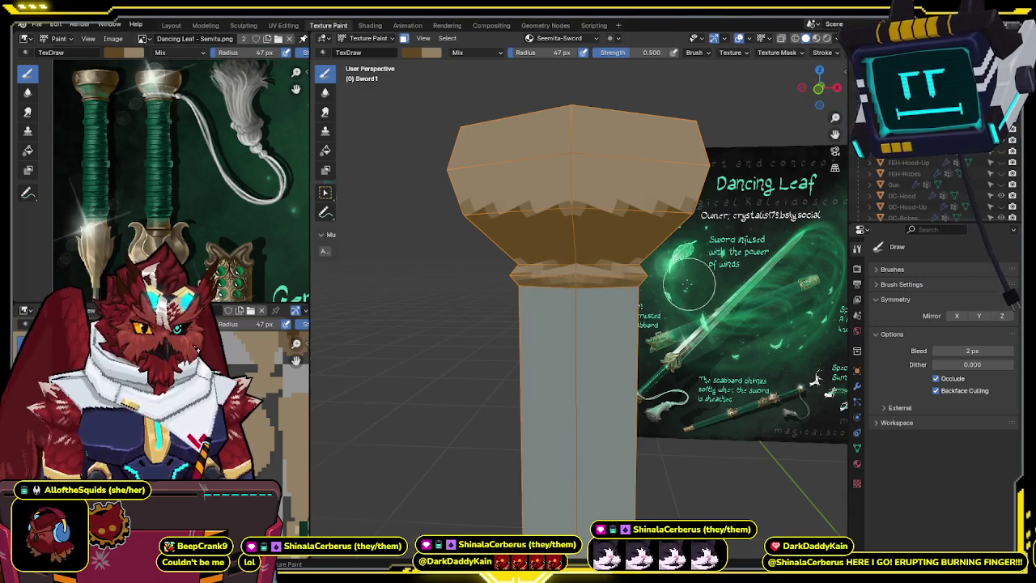
middle_click_drag(689, 285, 564, 285)
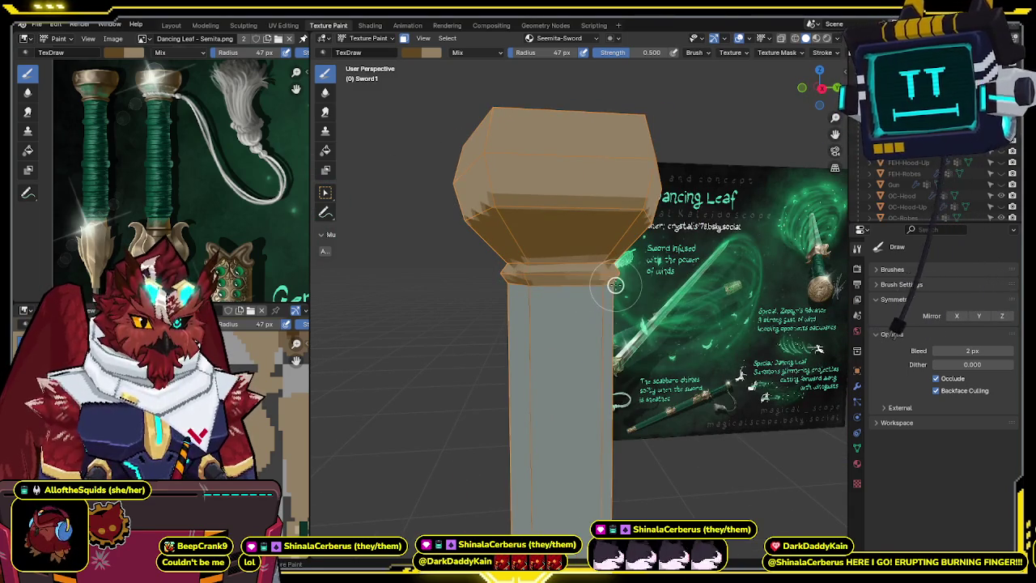
middle_click_drag(566, 282, 550, 283)
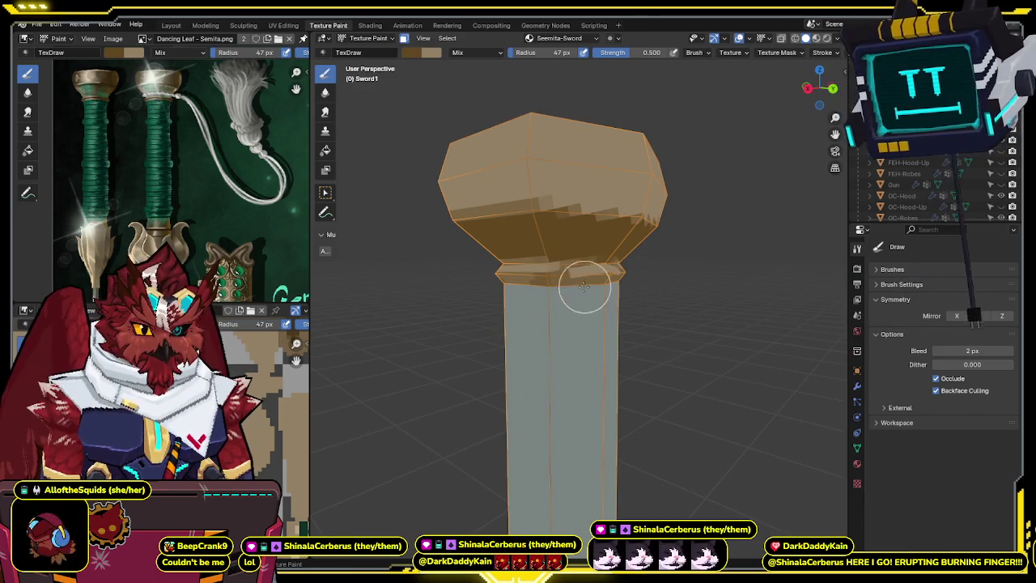
mouse_move(590, 284)
middle_mouse_down()
mouse_move(544, 279)
mouse_move(594, 287)
mouse_move(656, 272)
mouse_move(632, 253)
middle_mouse_up()
key("shift+alt+z")
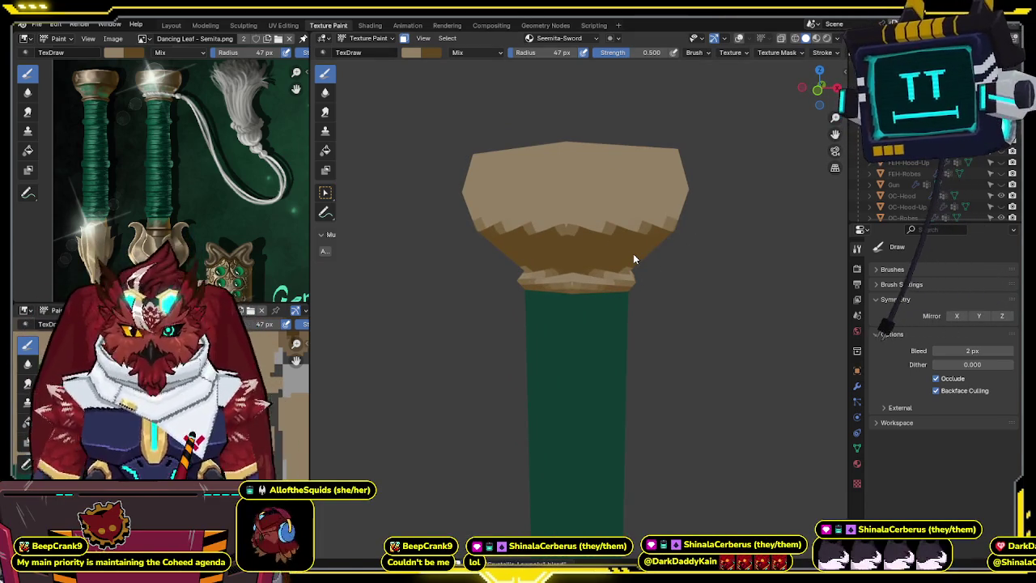
- View the pommel from above and paint trial brown strokes on its top face
mouse_move(566, 283)
middle_mouse_down()
mouse_move(604, 276)
mouse_move(573, 287)
mouse_move(522, 259)
mouse_move(504, 270)
middle_mouse_up()
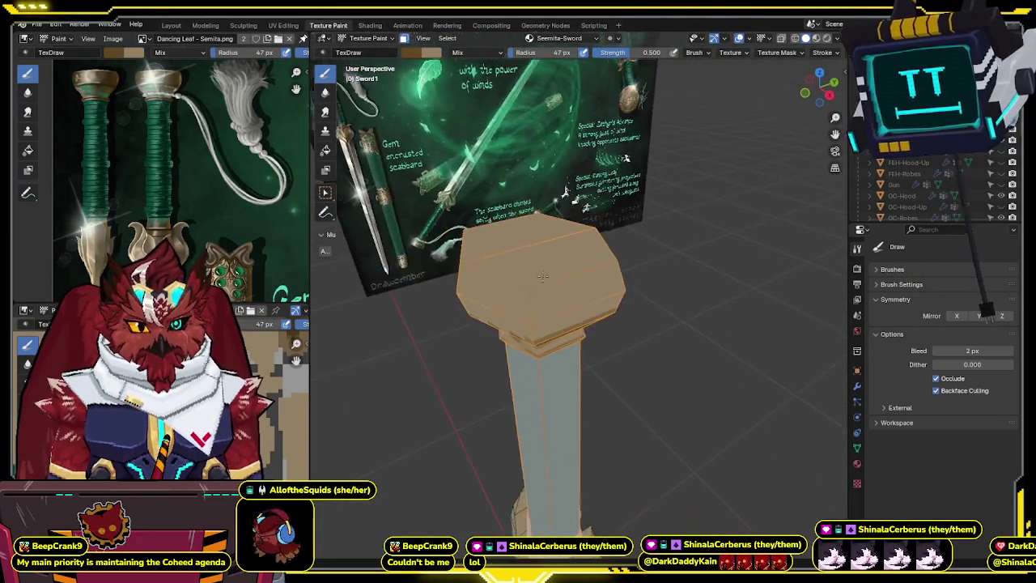
middle_click_drag(503, 270, 545, 280)
mouse_move(242, 121)
middle_mouse_down()
mouse_move(167, 217)
mouse_move(186, 144)
middle_mouse_up()
middle_click_drag(543, 226, 567, 264)
mouse_move(530, 269)
left_mouse_down()
mouse_move(527, 322)
mouse_move(594, 284)
left_mouse_up()
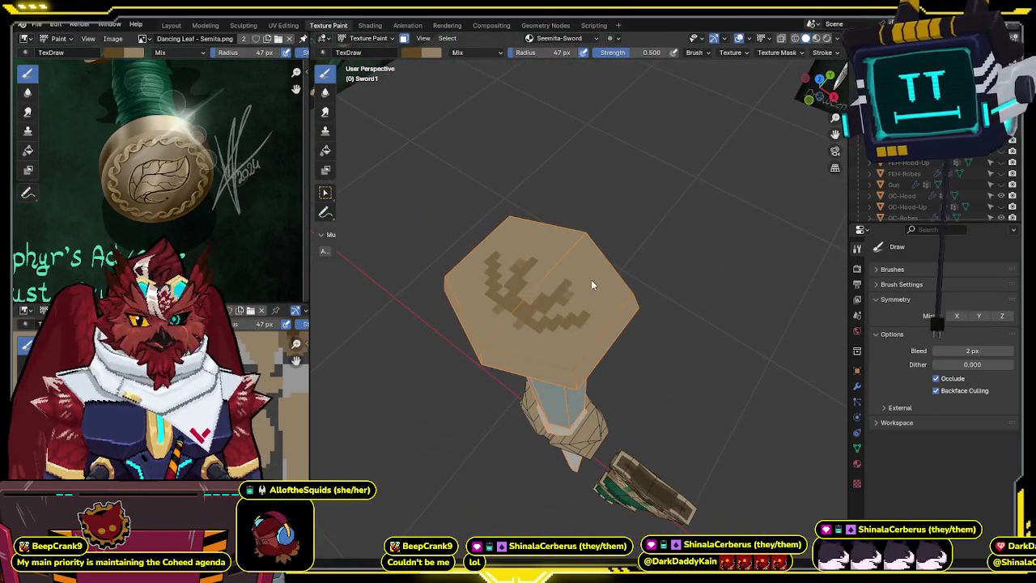
- Undo the top-face strokes and switch the sword back to Object Mode
key("ctrl+z")
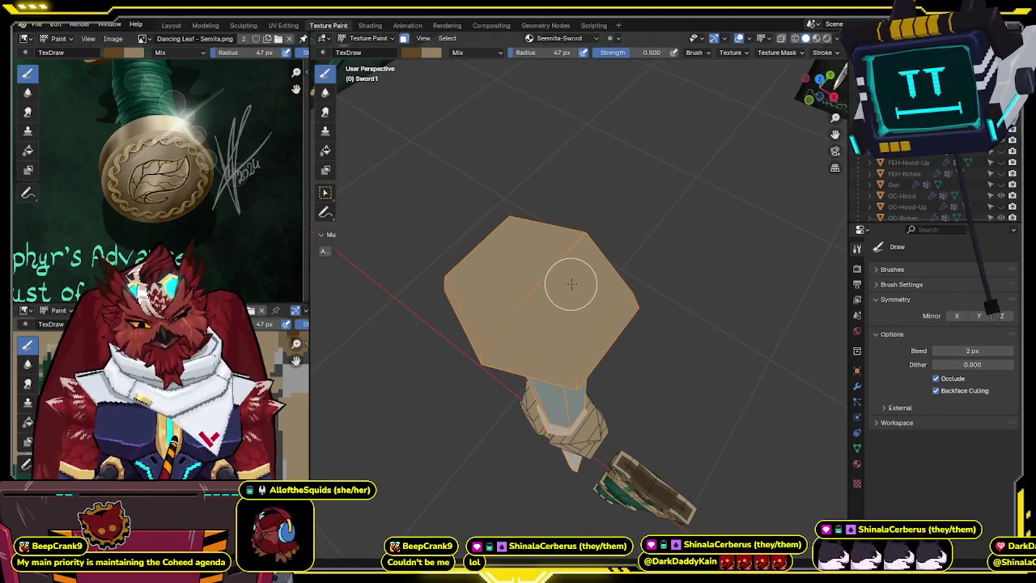
key("ctrl+Tab")
left_click(568, 306)
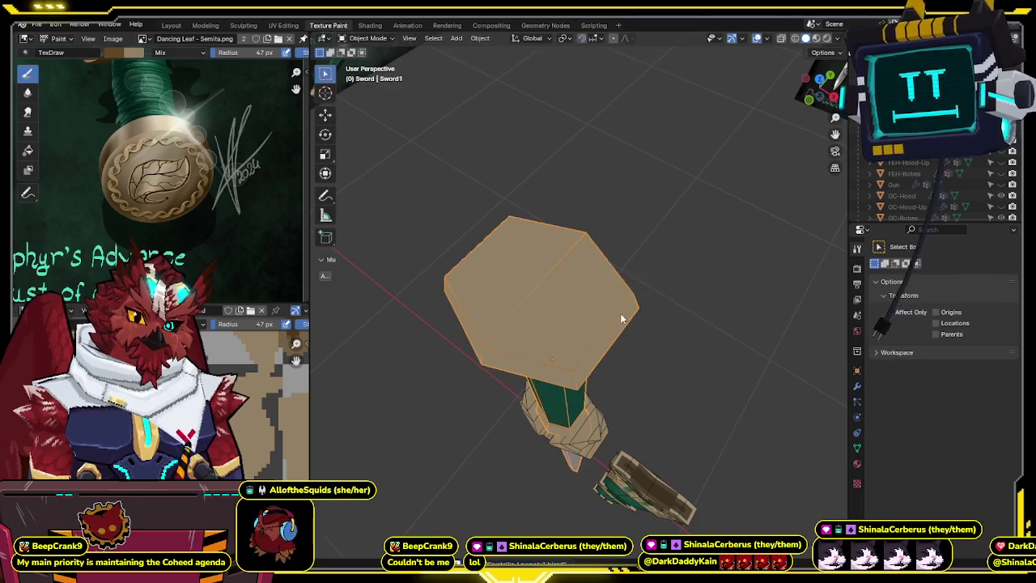
- Show the overlays again and switch the sword back to Texture Paint mode
key("shift+alt+z")
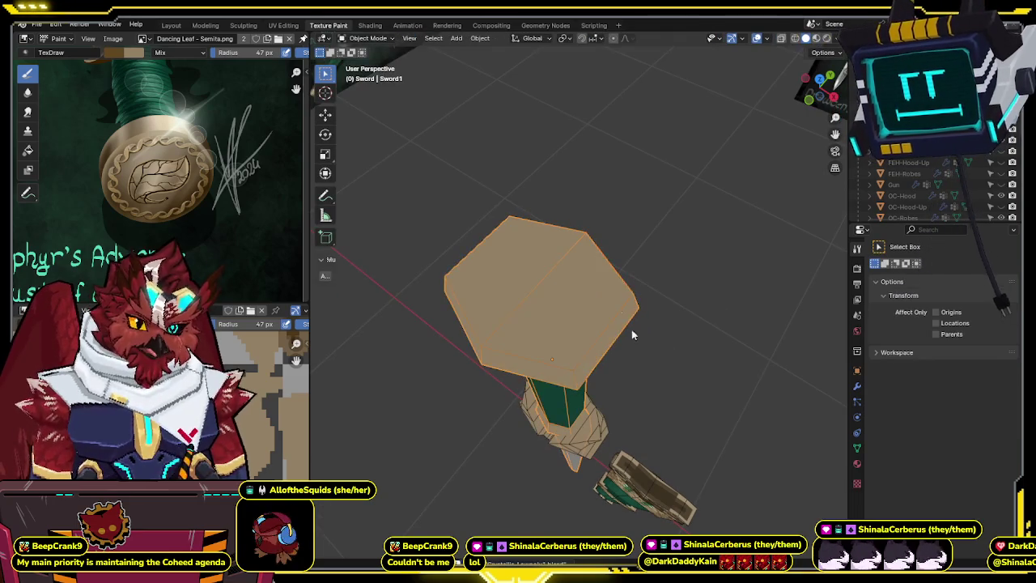
middle_click_drag(564, 354, 560, 357)
key("ctrl+Tab")
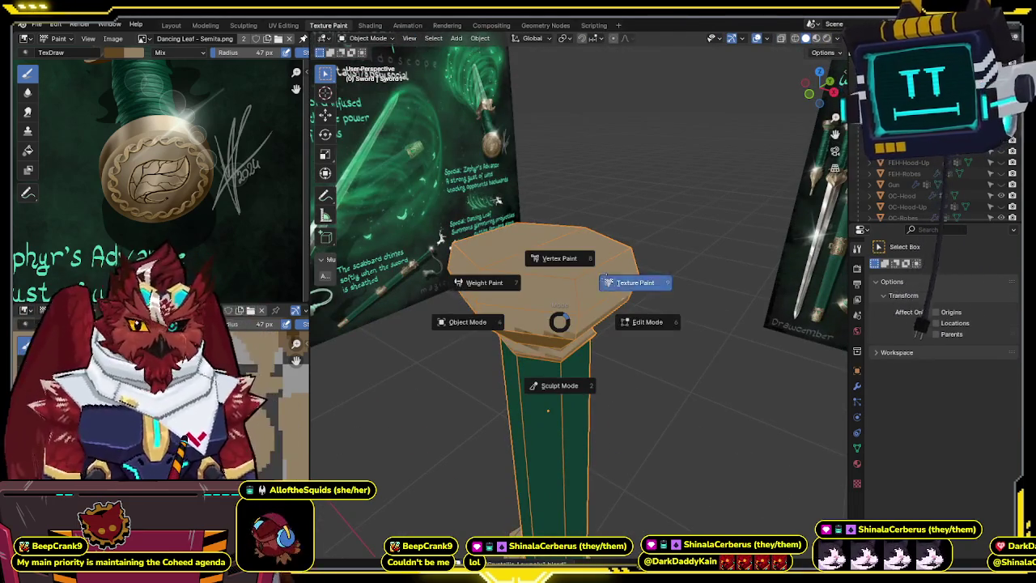
left_click(610, 281)
middle_click_drag(478, 255, 477, 255)
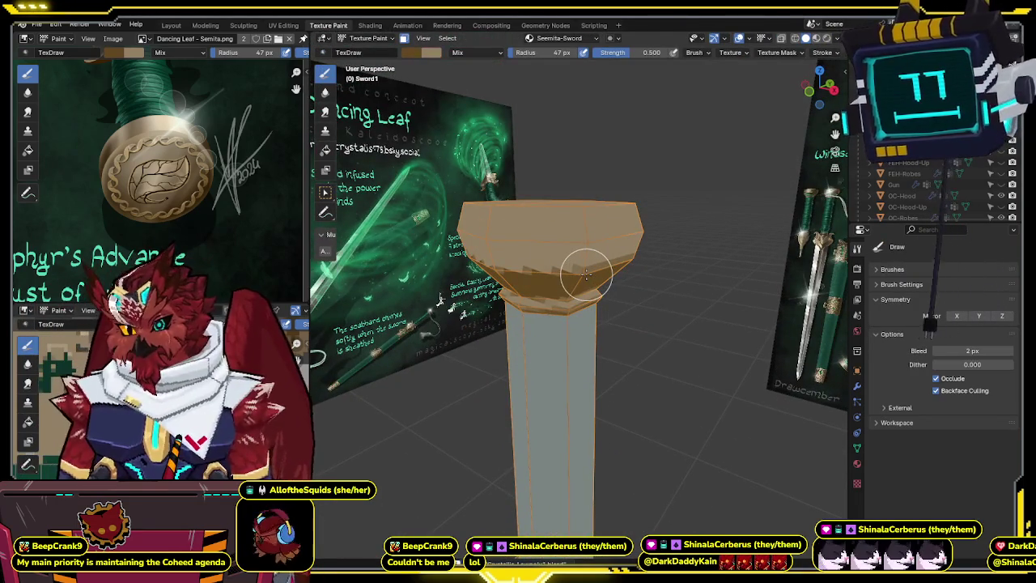
- Zoom in on the pommel and paint a dark stroke across its top face
scroll(478, 255, "up", 2)
scroll(587, 192, "up", 2)
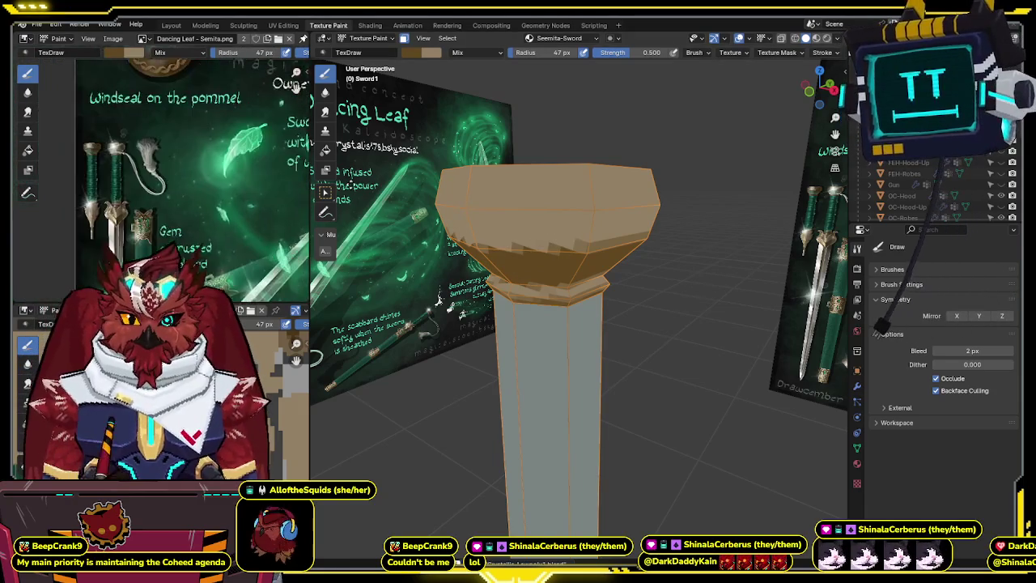
scroll(234, 186, "up", 2)
scroll(233, 186, "up", 2)
scroll(234, 186, "down", 2)
mouse_move(548, 215)
middle_mouse_down()
mouse_move(637, 234)
mouse_move(691, 165)
middle_mouse_up()
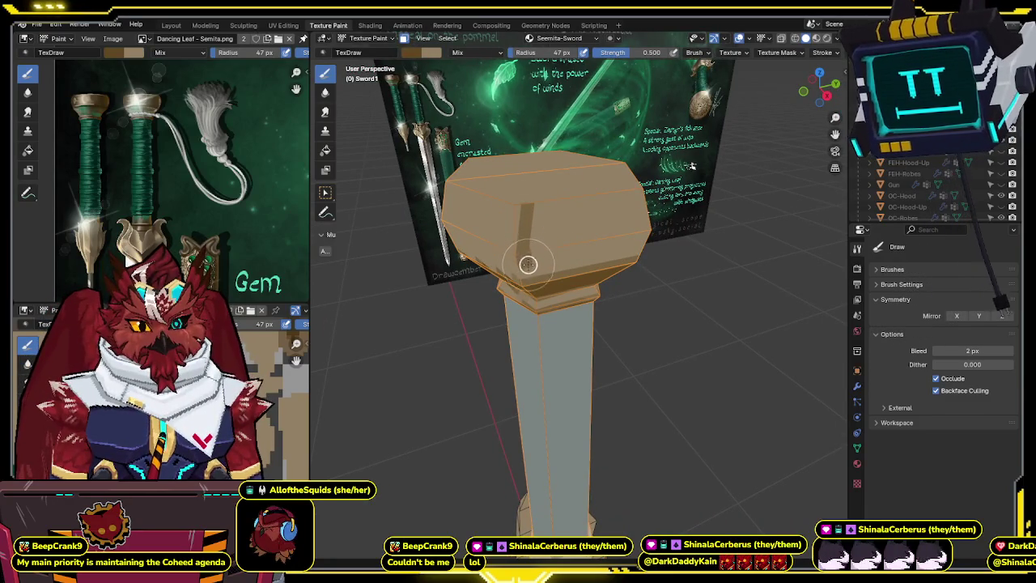
mouse_move(529, 246)
left_mouse_down()
mouse_move(566, 203)
mouse_move(631, 198)
mouse_move(617, 245)
mouse_move(551, 257)
mouse_move(607, 218)
mouse_move(617, 225)
left_mouse_up()
middle_click_drag(617, 225, 572, 208)
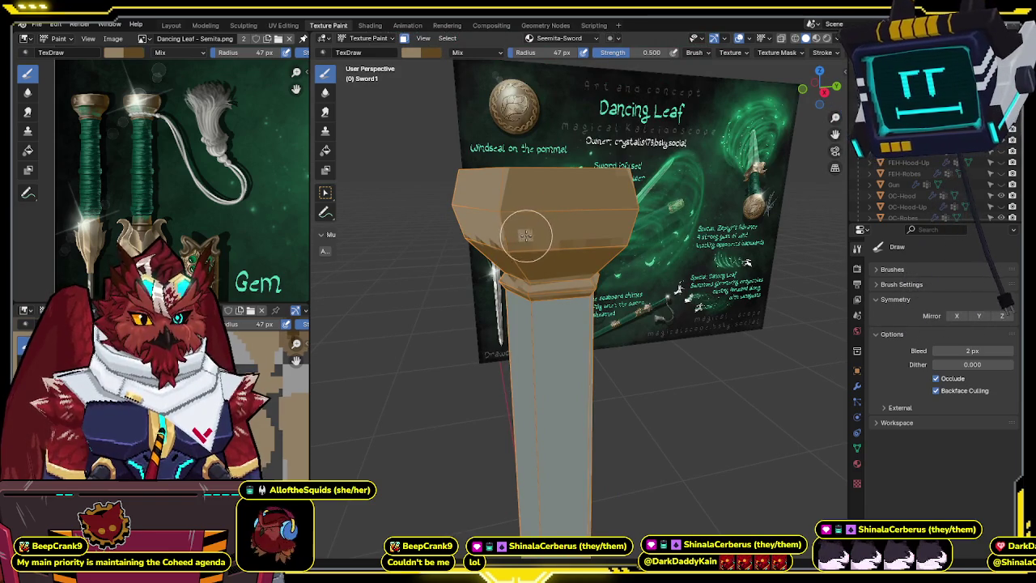
middle_click_drag(550, 215, 526, 269)
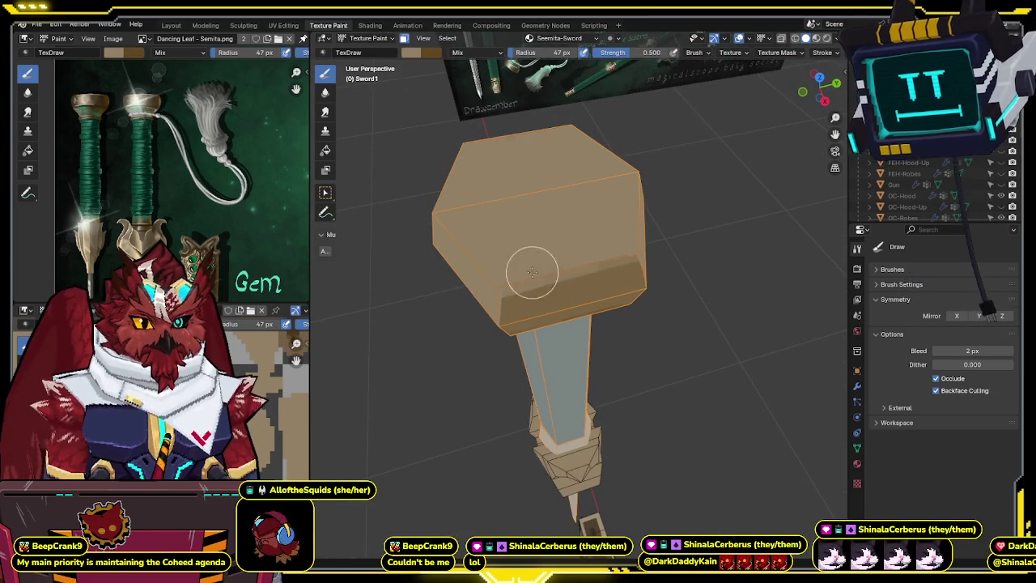
mouse_move(669, 231)
middle_mouse_down()
mouse_move(664, 186)
mouse_move(606, 212)
middle_mouse_up()
key("ctrl+Tab")
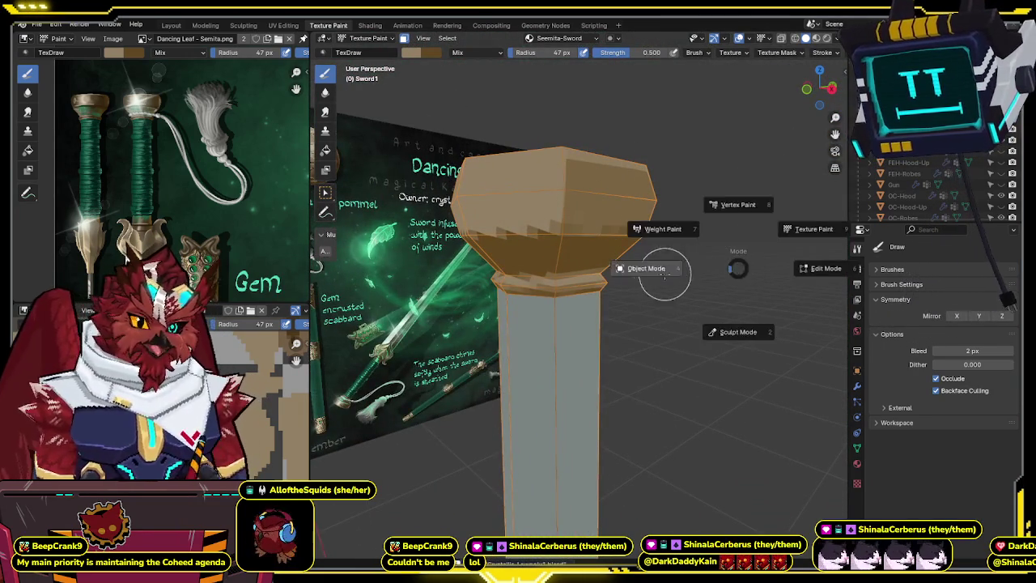
- Return to Object Mode, enter Edit Mode and select the guard's two top faces
left_click(652, 268)
left_click(860, 402)
left_click(857, 386)
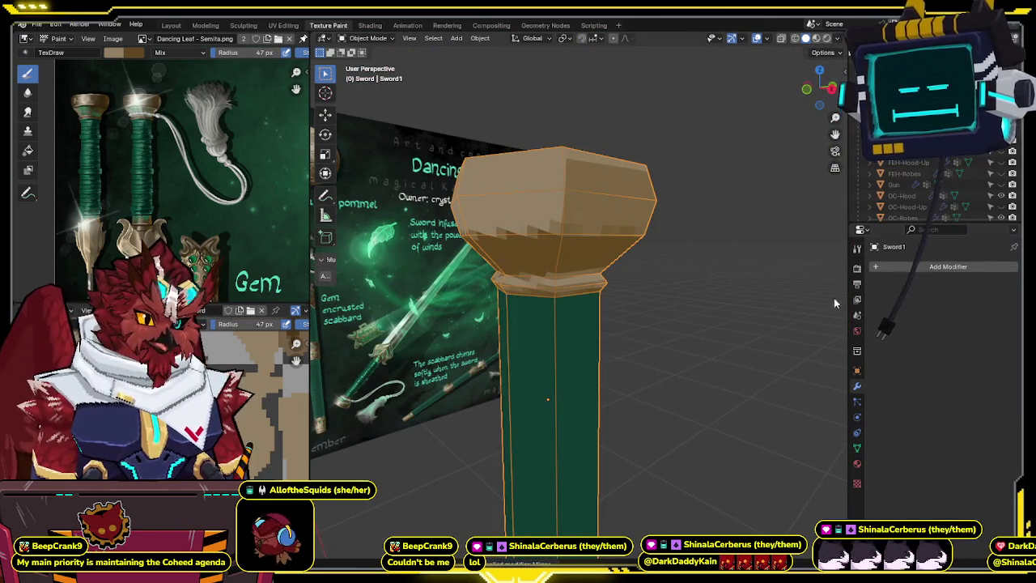
middle_click_drag(809, 316, 711, 304)
key("Tab")
left_click(560, 243)
left_click(460, 209, "shift")
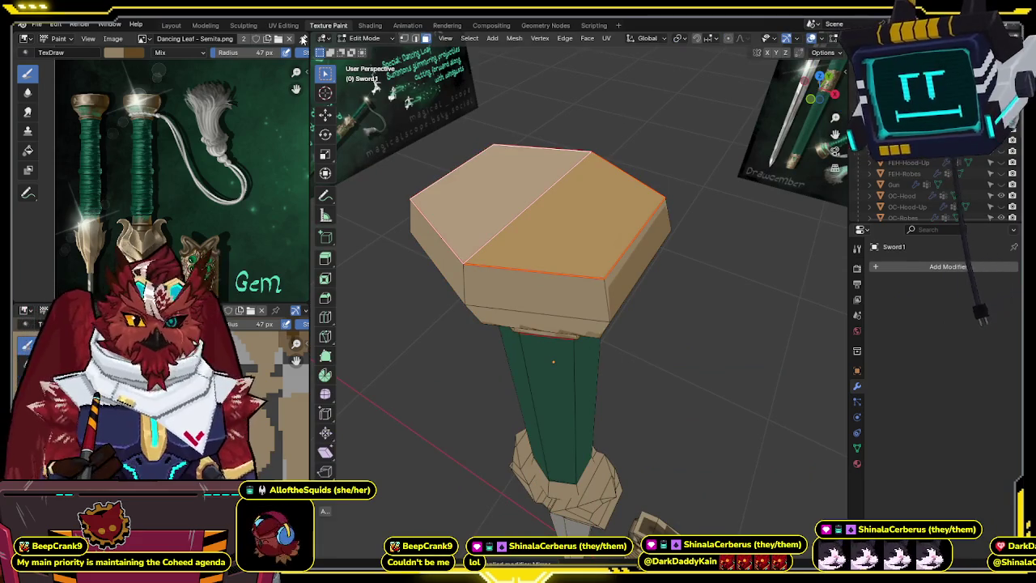
- In the UV Editing layout, move and scale the top-face UVs onto the cyan cross square
left_click(283, 25)
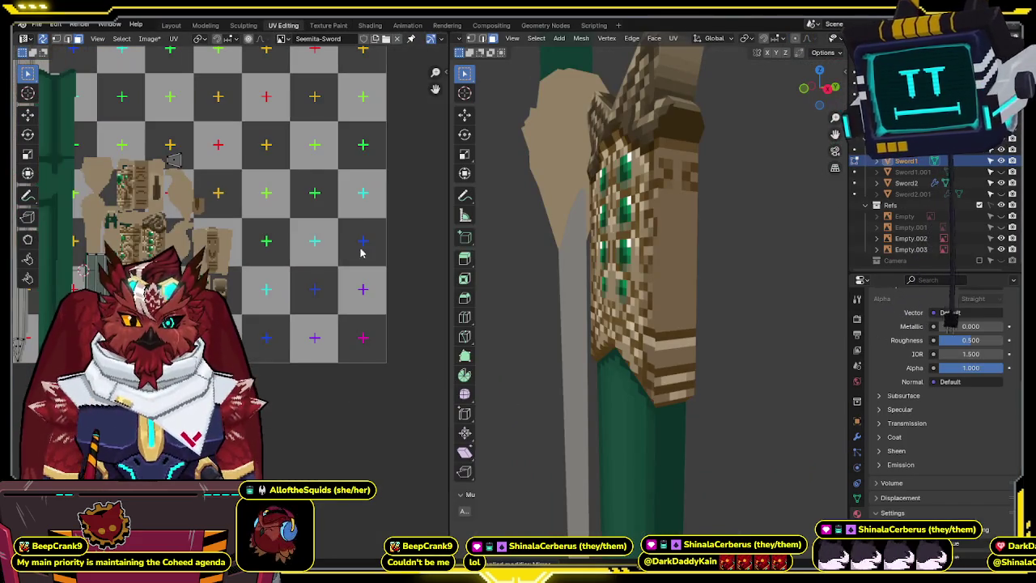
key("Home")
key("KP_Decimal")
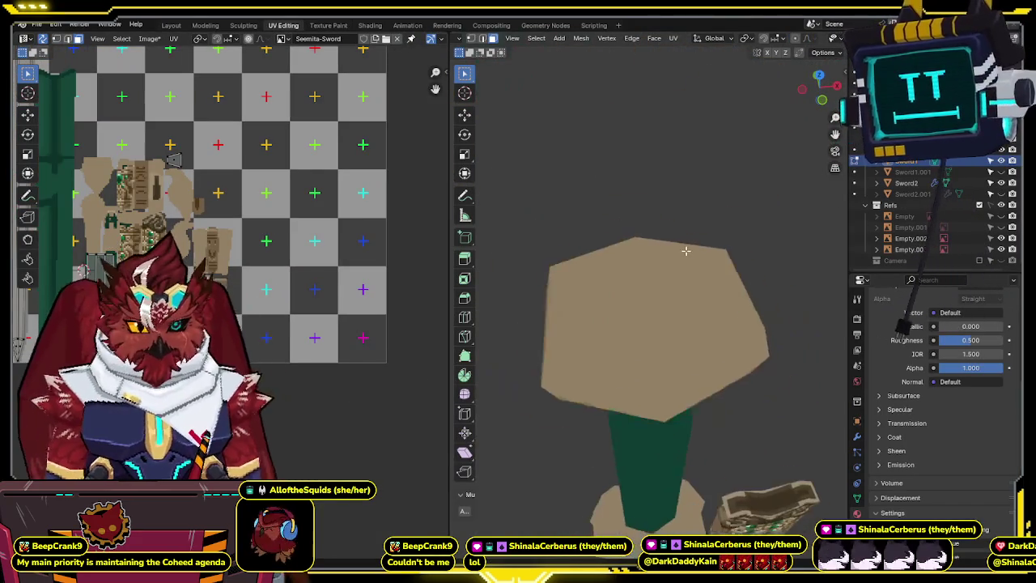
key("g")
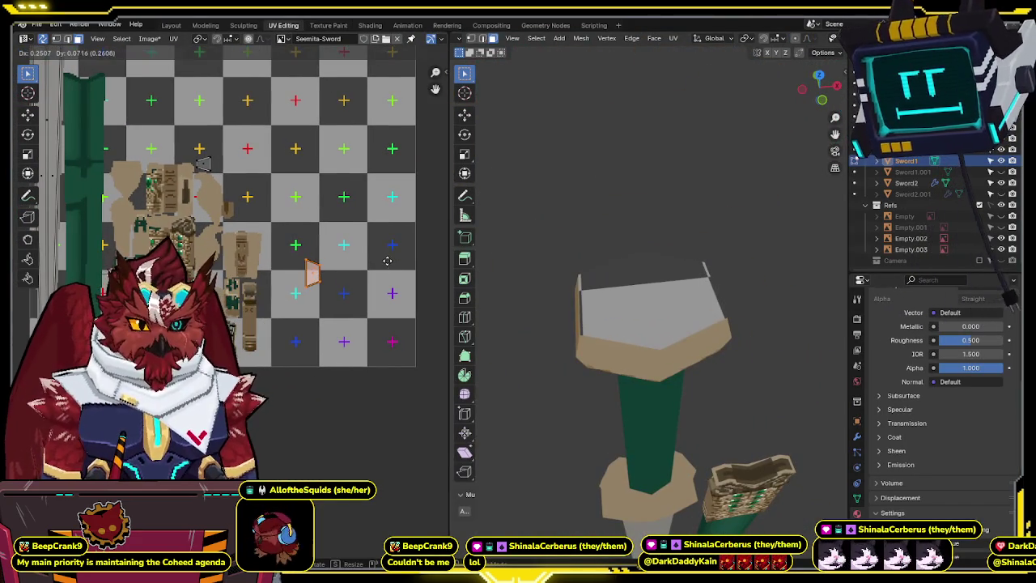
key("g")
left_click(371, 291)
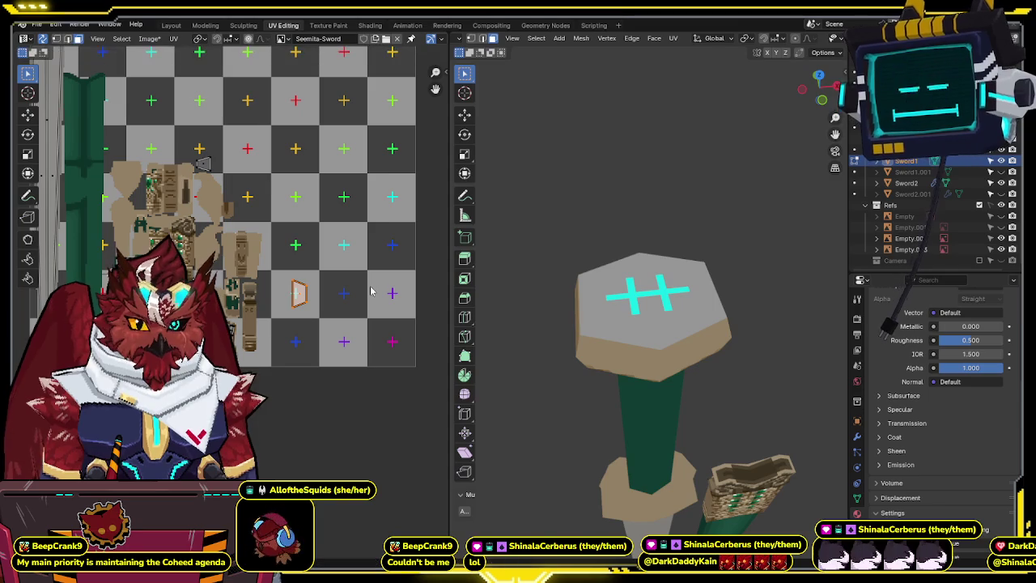
key("s")
key("Escape")
key("s")
left_click(401, 309)
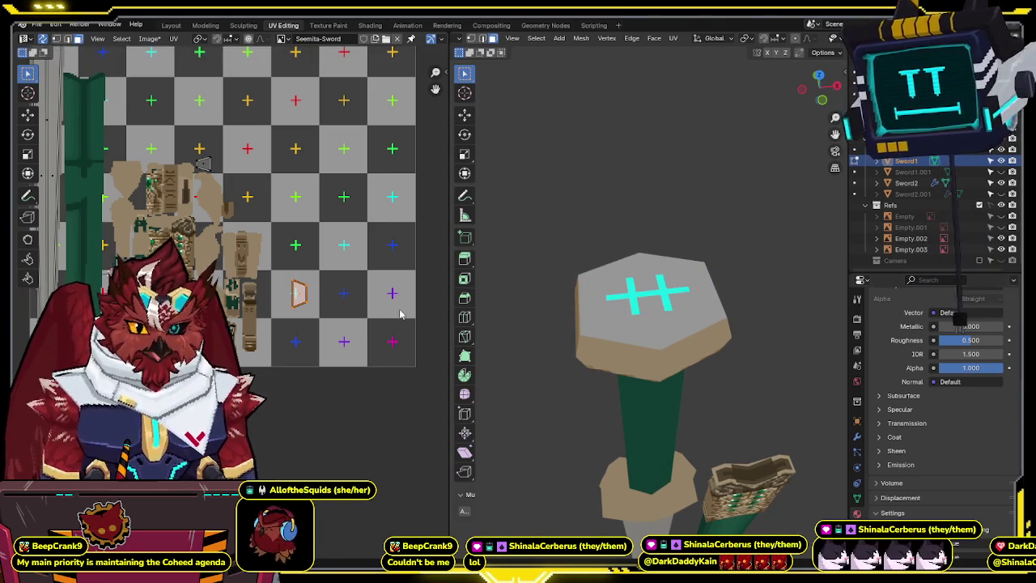
key("s")
left_click(400, 312)
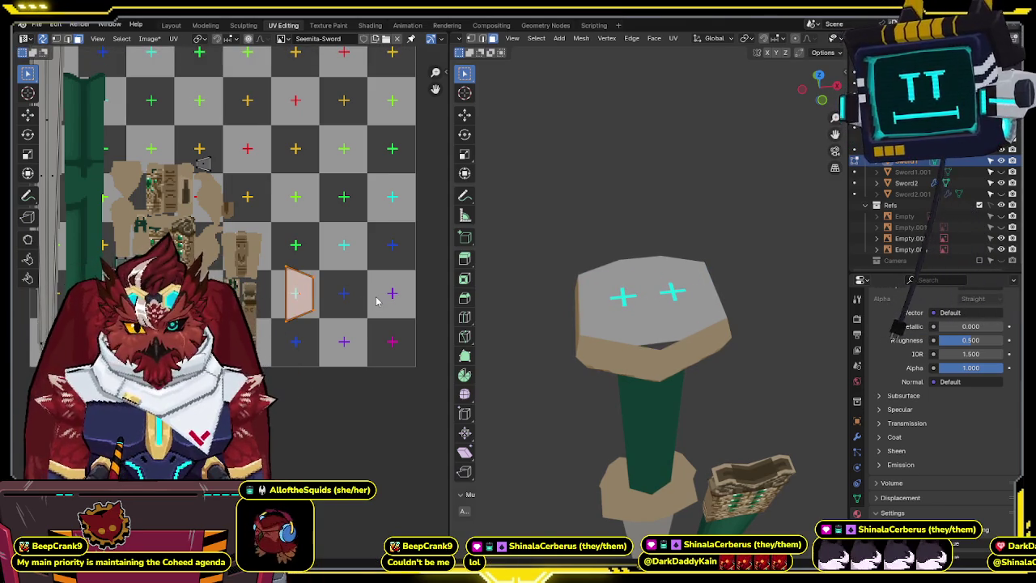
- Re-project the top faces from Top view and apply the preset texel density
key("shift+alt+z")
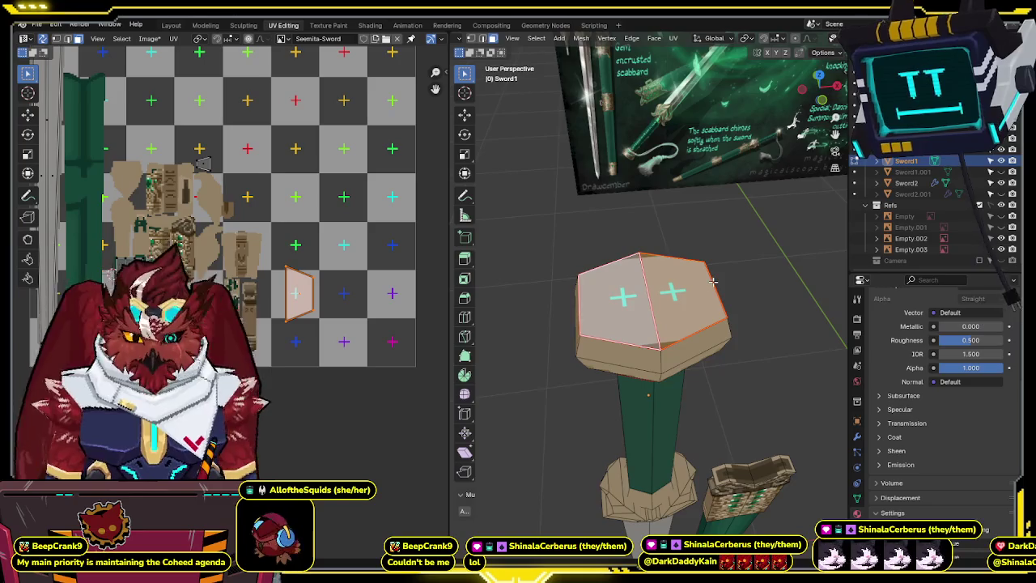
key("KP_7")
key("u")
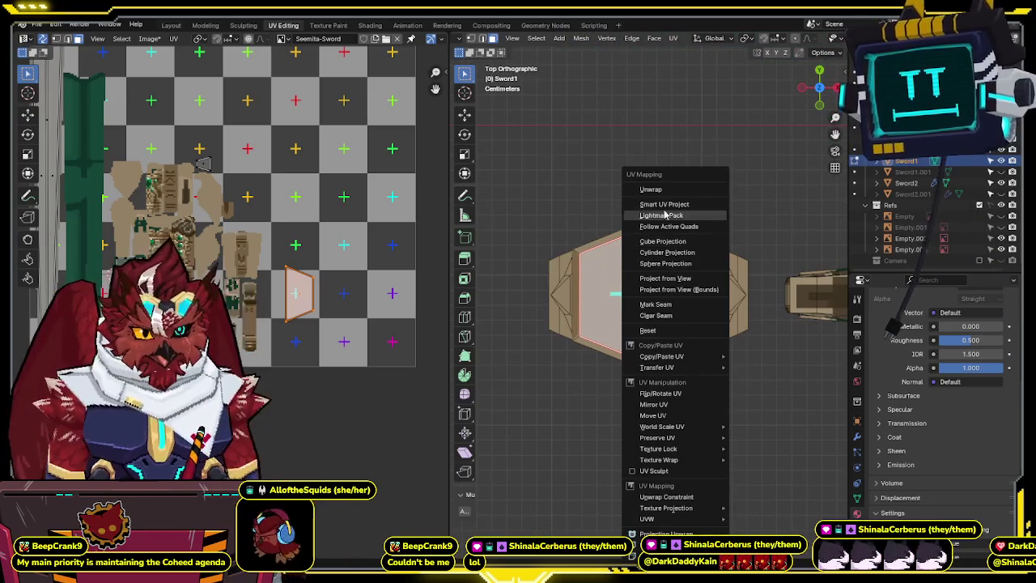
left_click(665, 277)
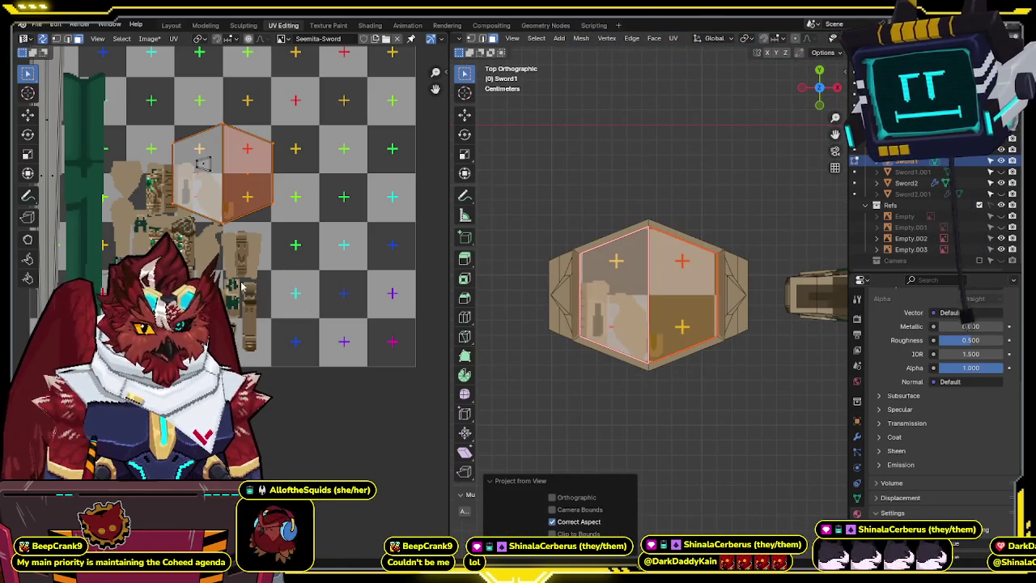
key("s")
left_click(294, 290)
key("n")
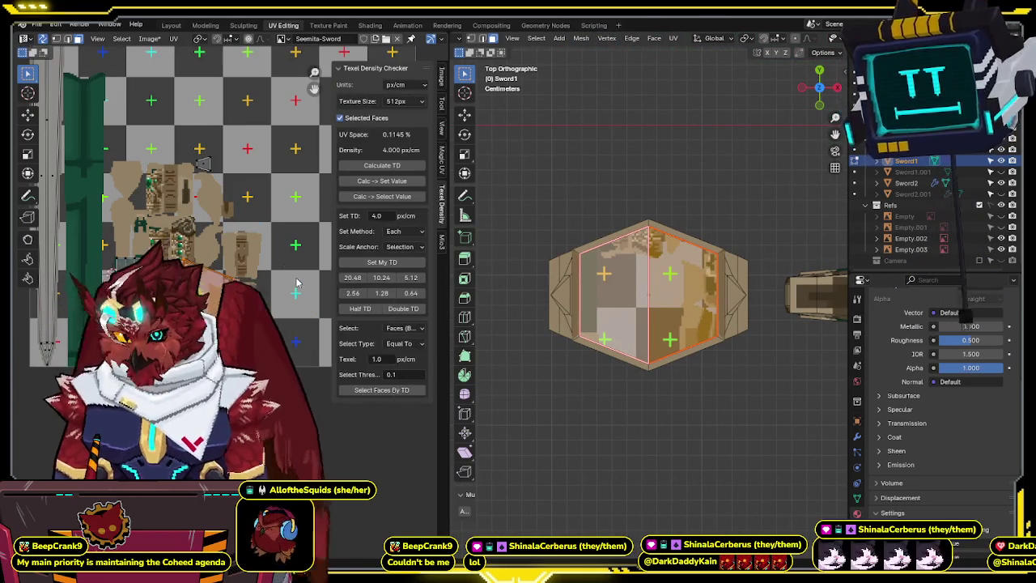
left_click(381, 261)
key("n")
- Scale and reposition the re-projected UV island on the texture
key("s")
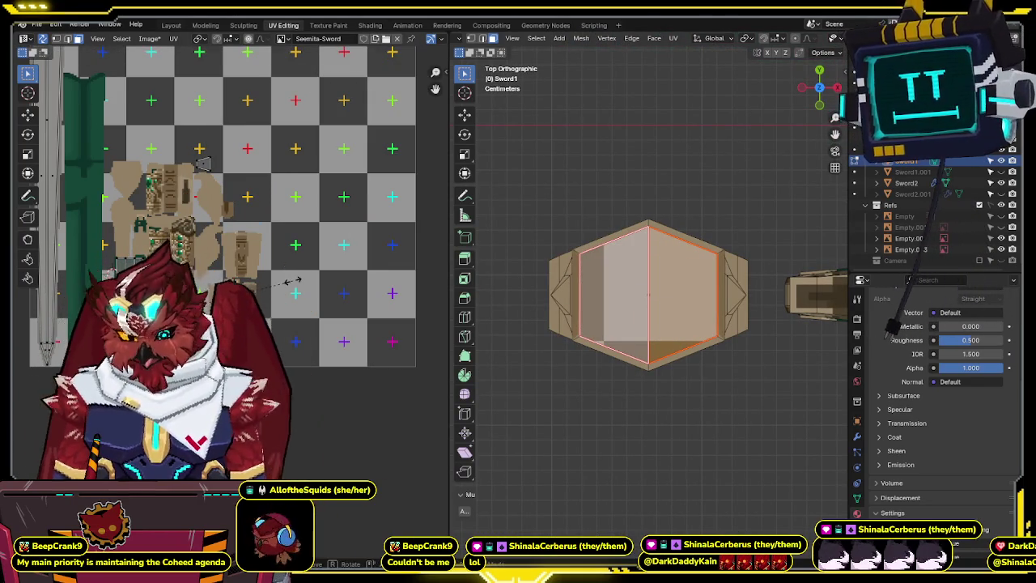
left_click(294, 280)
scroll(317, 287, "up", 2)
scroll(318, 287, "up", 2)
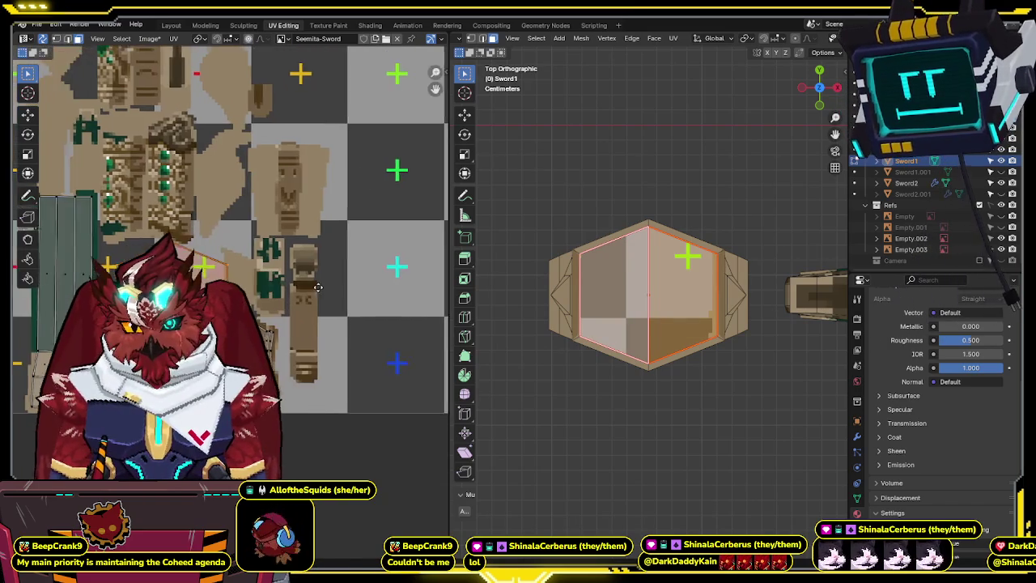
left_click(306, 298)
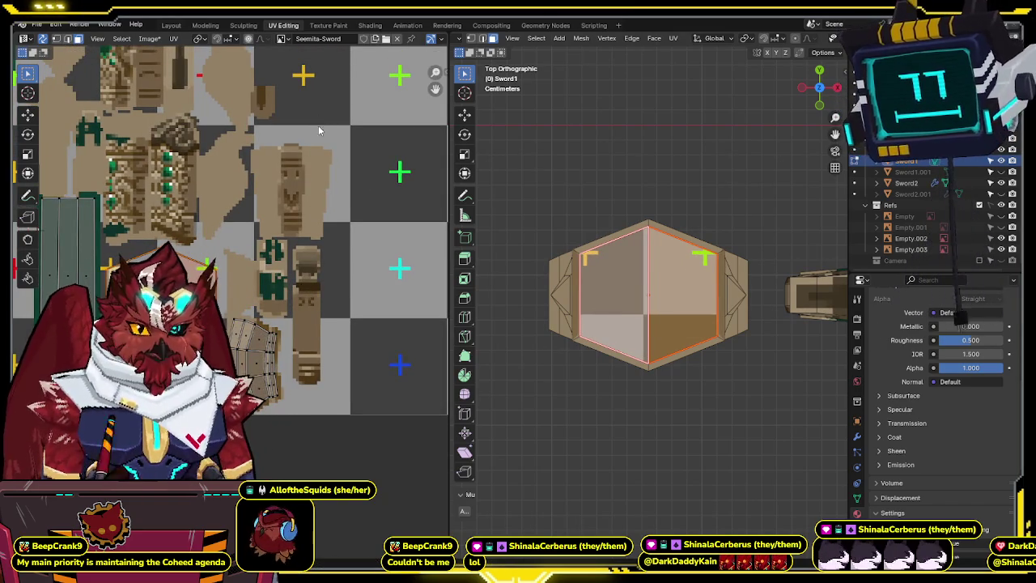
- Paint the guard's top face solid tan, covering the remaining grey patch
key("ctrl+Page_Down")
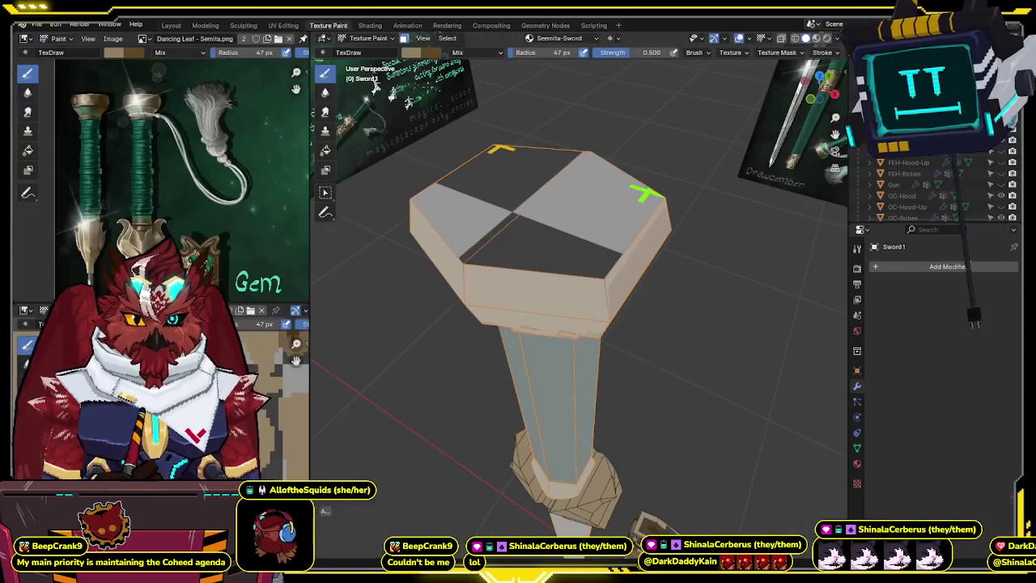
left_click_drag(558, 217, 513, 196)
middle_click_drag(513, 197, 513, 243)
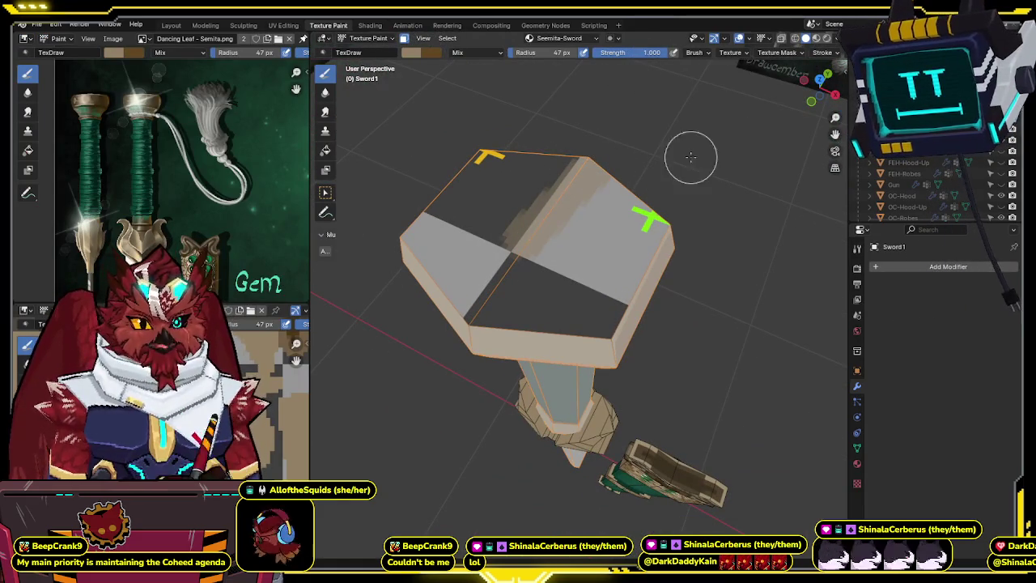
mouse_move(564, 188)
left_mouse_down()
mouse_move(486, 296)
mouse_move(463, 365)
mouse_move(656, 271)
left_mouse_up()
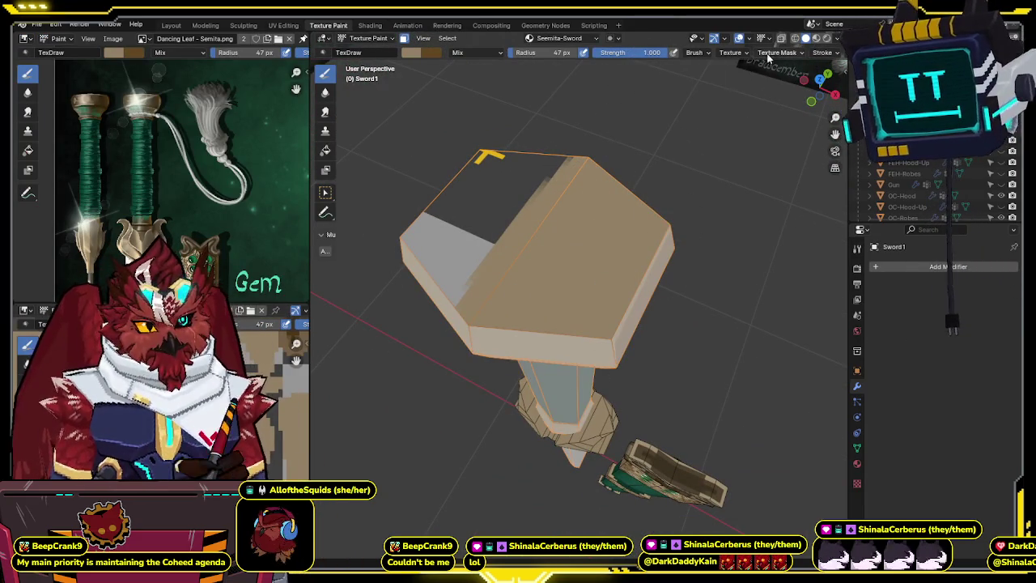
mouse_move(596, 183)
left_mouse_down()
mouse_move(456, 358)
mouse_move(657, 279)
left_mouse_up()
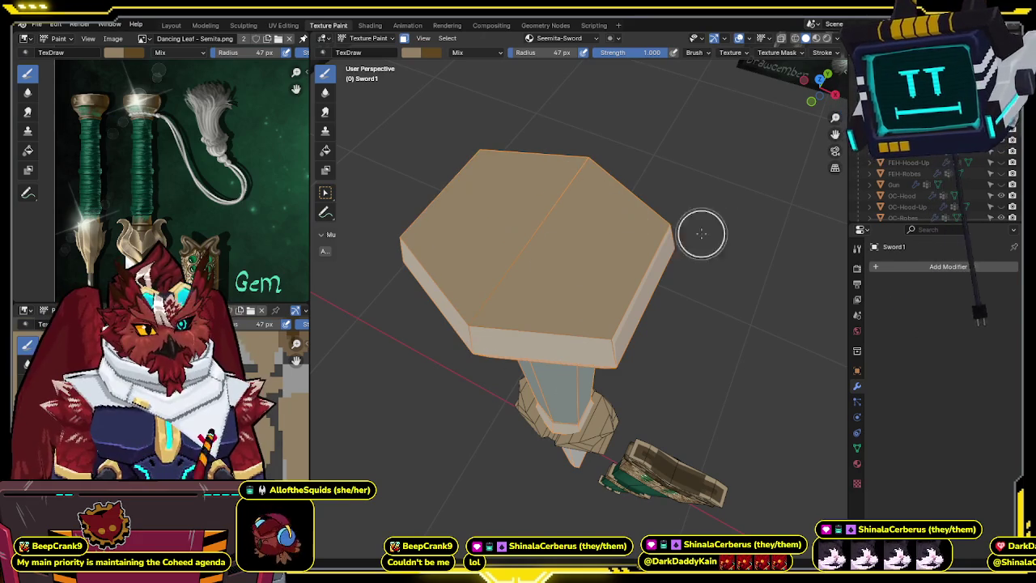
middle_click_drag(545, 283, 578, 295)
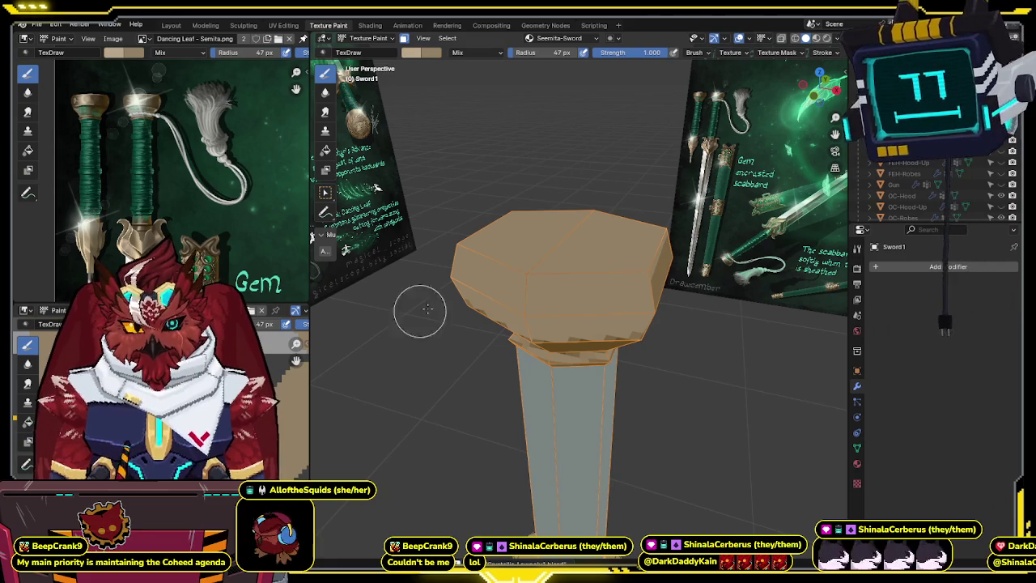
middle_click_drag(567, 261, 562, 272)
- Set brush strength to 0.5 and paint lighter highlights along the guard's front edges
left_click(647, 53)
type("0.5")
key("Return")
middle_click_drag(594, 216, 647, 264)
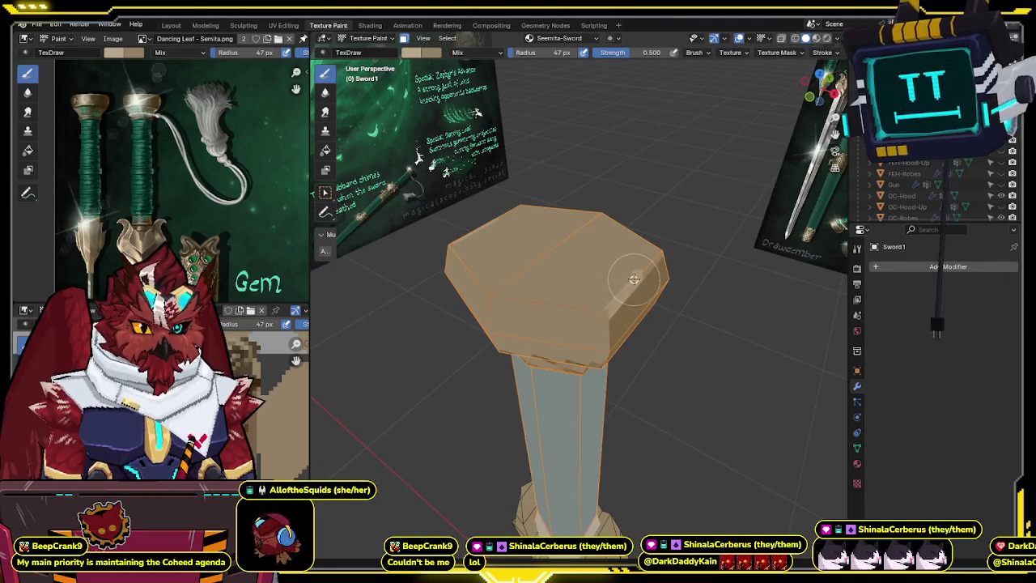
mouse_move(632, 280)
left_mouse_down()
mouse_move(486, 297)
mouse_move(532, 305)
left_mouse_up()
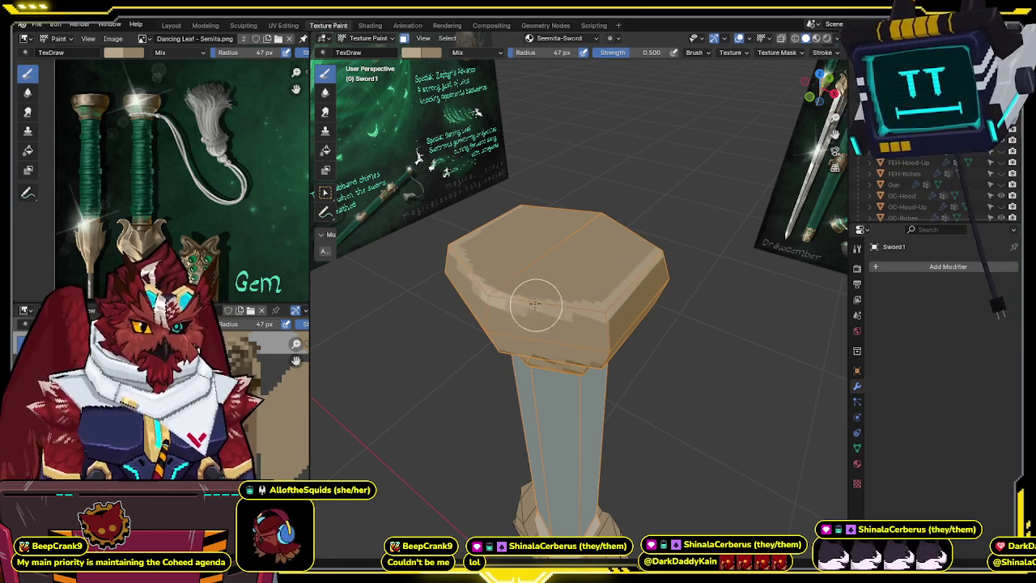
mouse_move(608, 307)
middle_mouse_down()
mouse_move(564, 317)
mouse_move(559, 293)
mouse_move(519, 289)
middle_mouse_up()
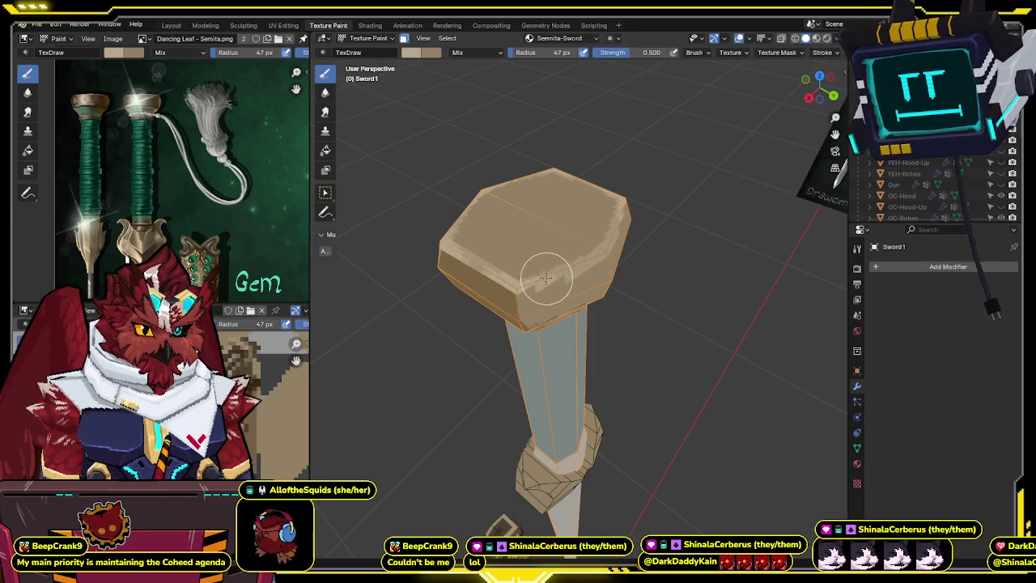
key("shift+alt+z")
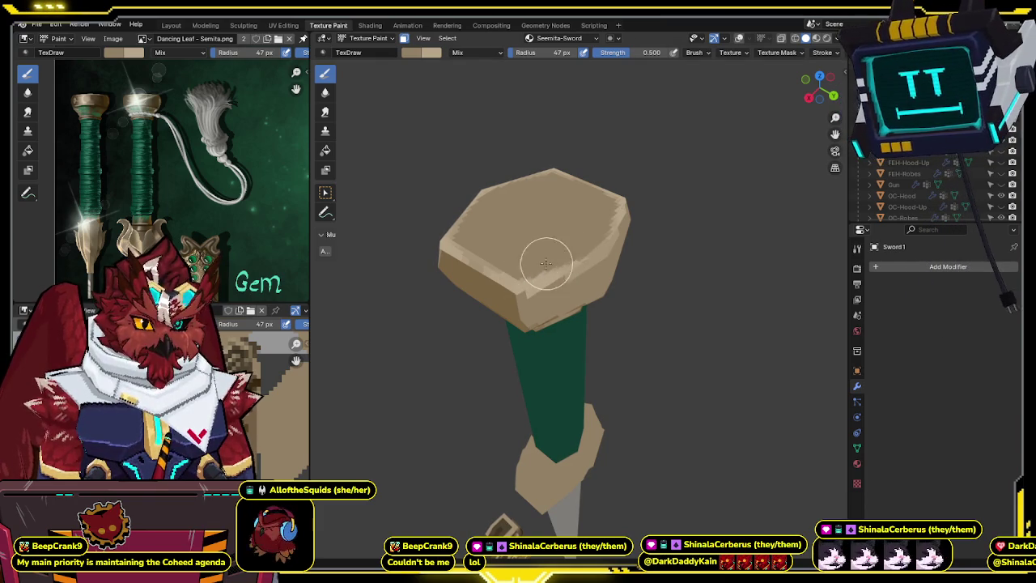
key("shift+alt+z")
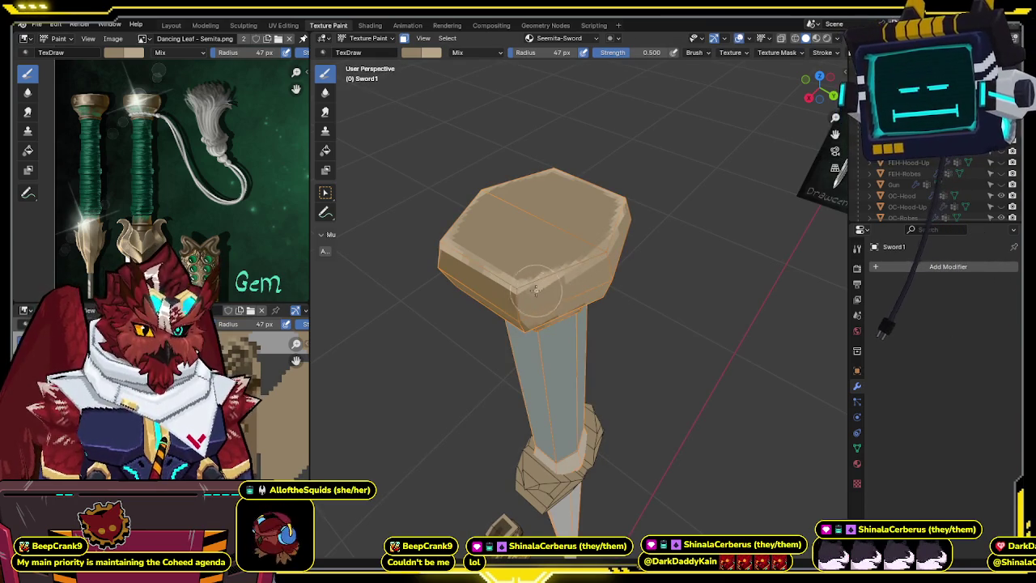
middle_click_drag(603, 262, 560, 238)
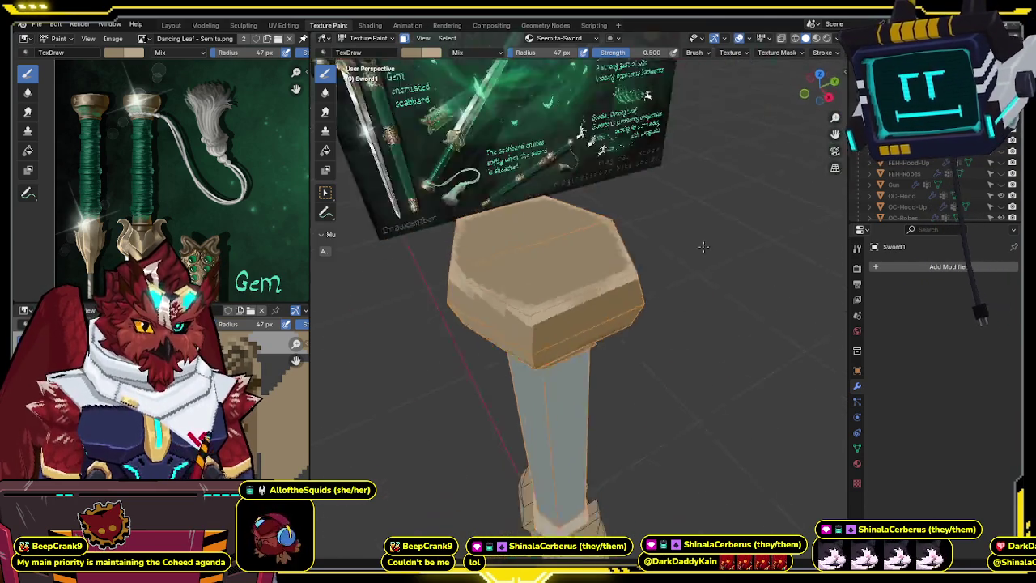
- Orbit around the sword, then snap to Top Orthographic looking down on the hexagonal guard face
key("shift+alt+z")
mouse_move(635, 236)
middle_mouse_down()
mouse_move(603, 231)
mouse_move(631, 239)
mouse_move(664, 224)
mouse_move(548, 259)
middle_mouse_up()
key("shift+alt+z")
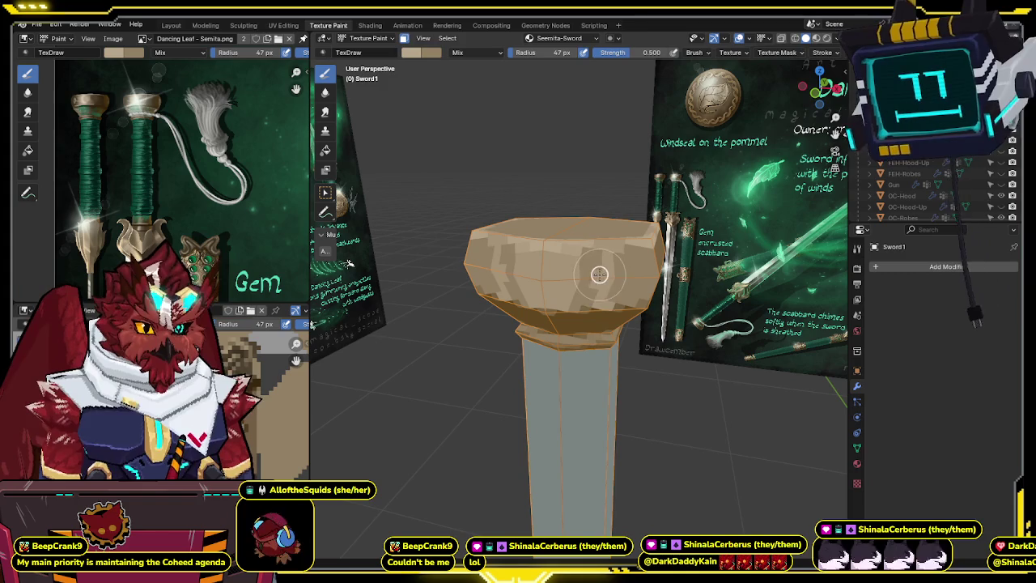
middle_click_drag(612, 299, 437, 270)
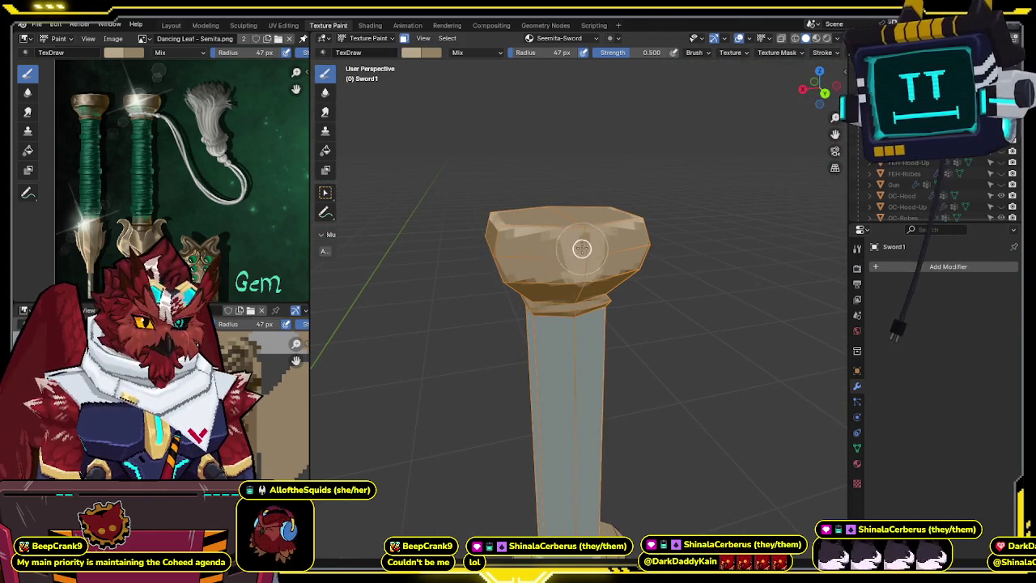
mouse_move(539, 272)
middle_mouse_down()
mouse_move(629, 247)
mouse_move(613, 254)
mouse_move(720, 246)
mouse_move(691, 224)
mouse_move(661, 266)
mouse_move(640, 254)
middle_mouse_up()
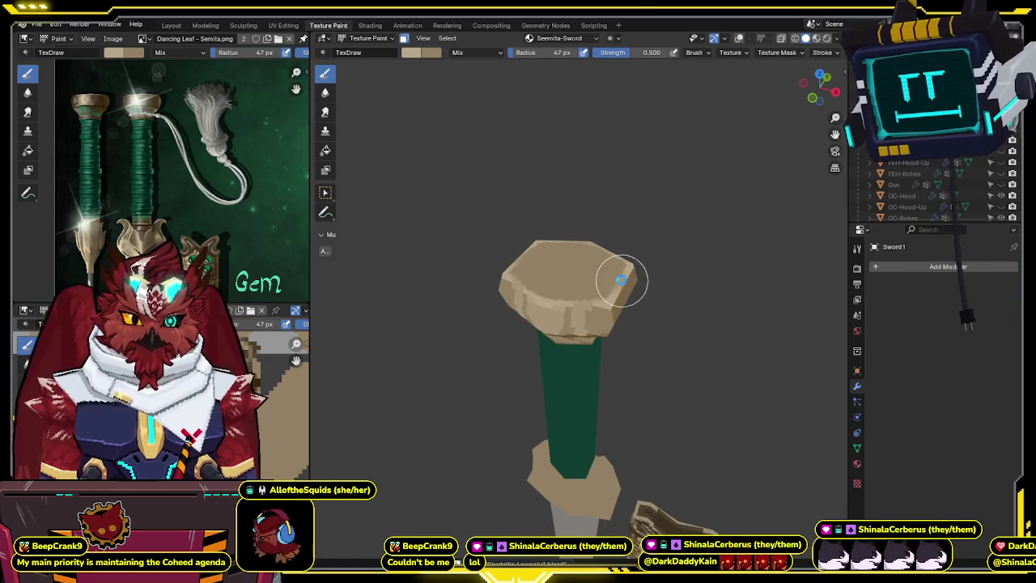
mouse_move(263, 211)
middle_mouse_down()
mouse_move(121, 207)
mouse_move(197, 162)
middle_mouse_up()
scroll(121, 207, "up", 3)
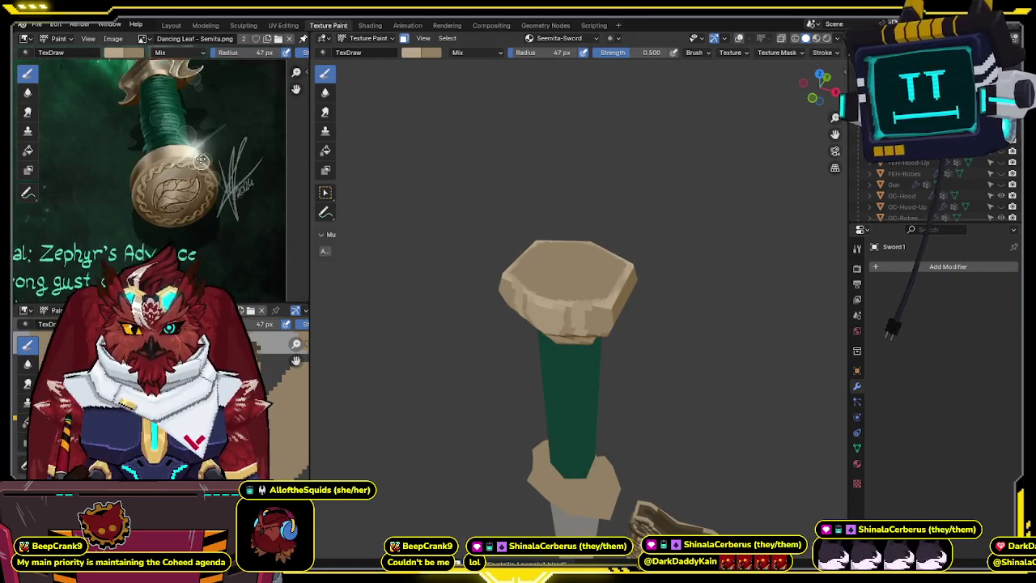
scroll(196, 163, "up", 2)
scroll(197, 162, "up", 1)
mouse_move(591, 267)
middle_mouse_down()
mouse_move(623, 256)
mouse_move(453, 332)
middle_mouse_up()
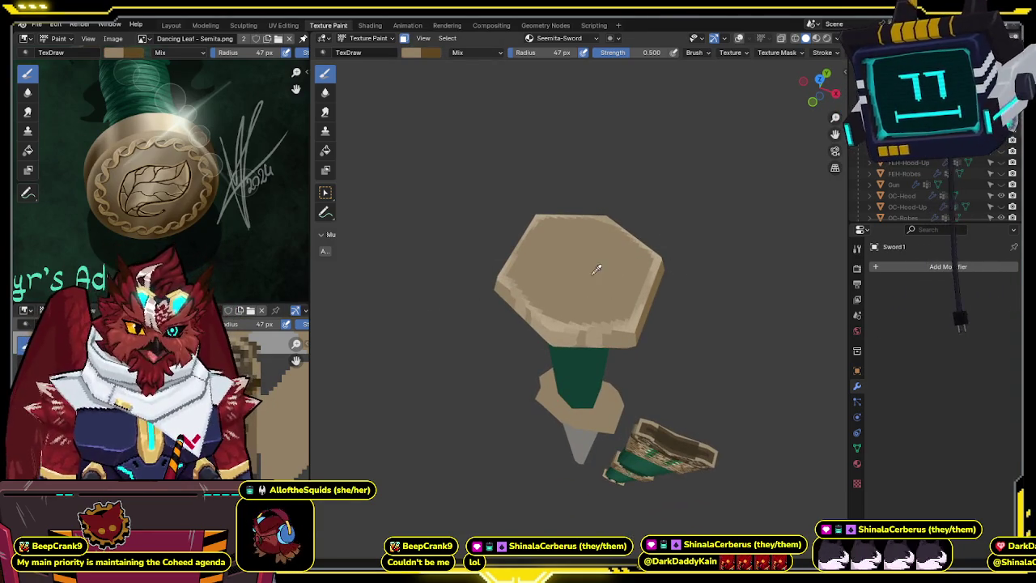
middle_click_drag(589, 262, 573, 298)
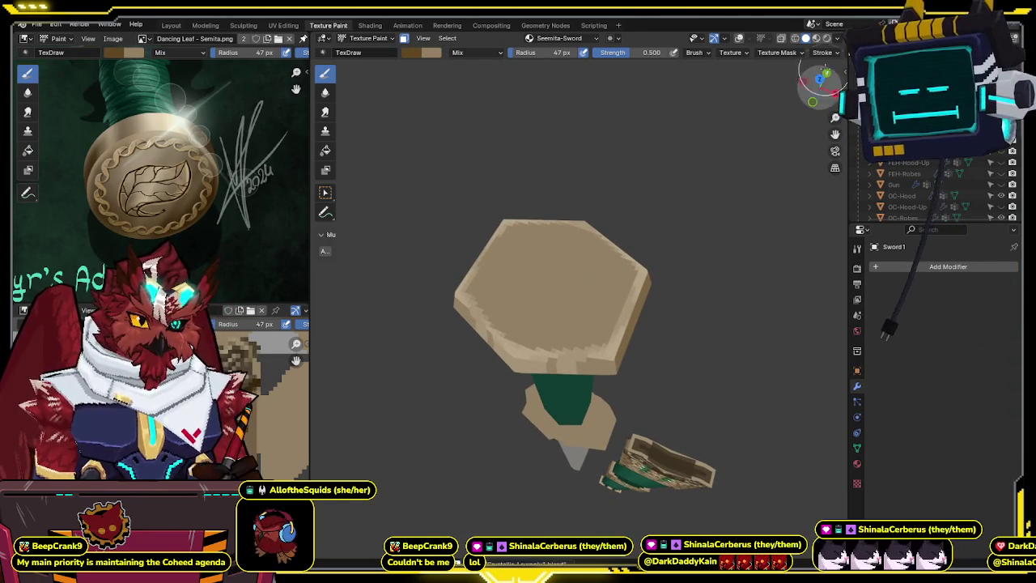
left_click(819, 74)
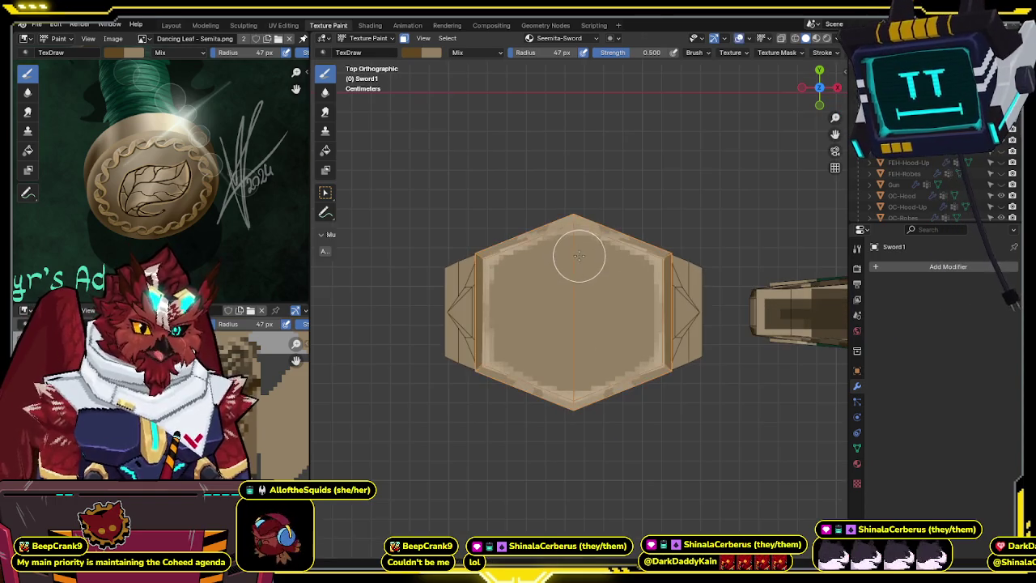
- Deselect the mesh, then paint a darker arc and lighter centre strokes on the guard face
key("Tab")
key("alt+a")
key("Tab")
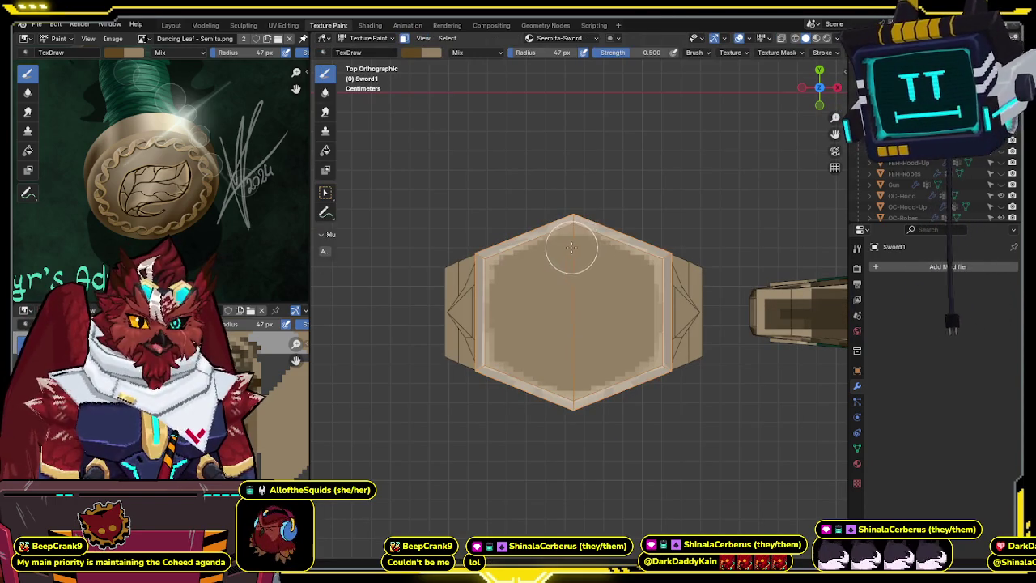
mouse_move(590, 248)
left_mouse_down()
mouse_move(628, 268)
mouse_move(645, 302)
mouse_move(643, 334)
mouse_move(578, 379)
mouse_move(592, 375)
left_mouse_up()
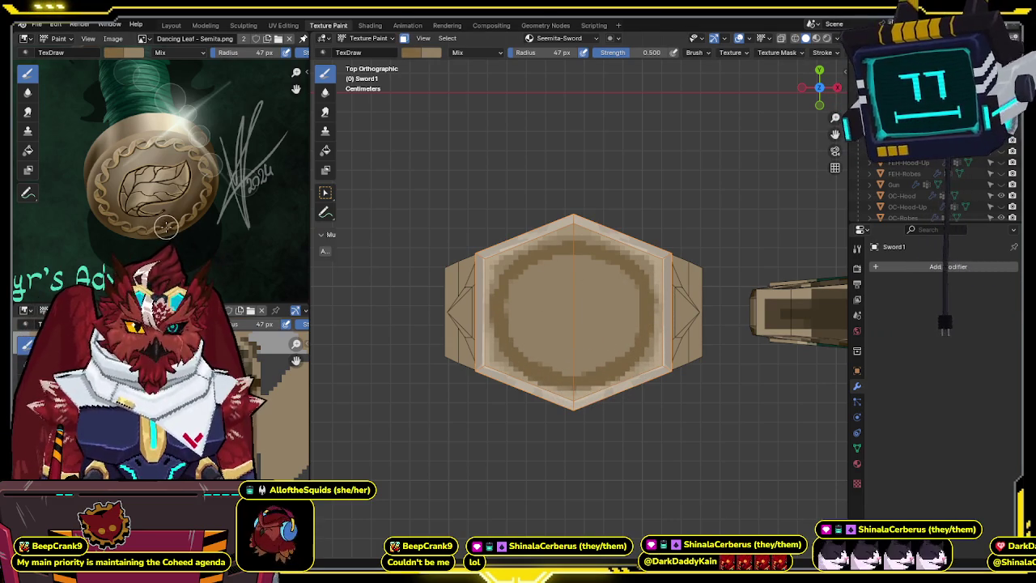
mouse_move(585, 284)
left_mouse_down()
mouse_move(631, 306)
mouse_move(582, 243)
left_mouse_up()
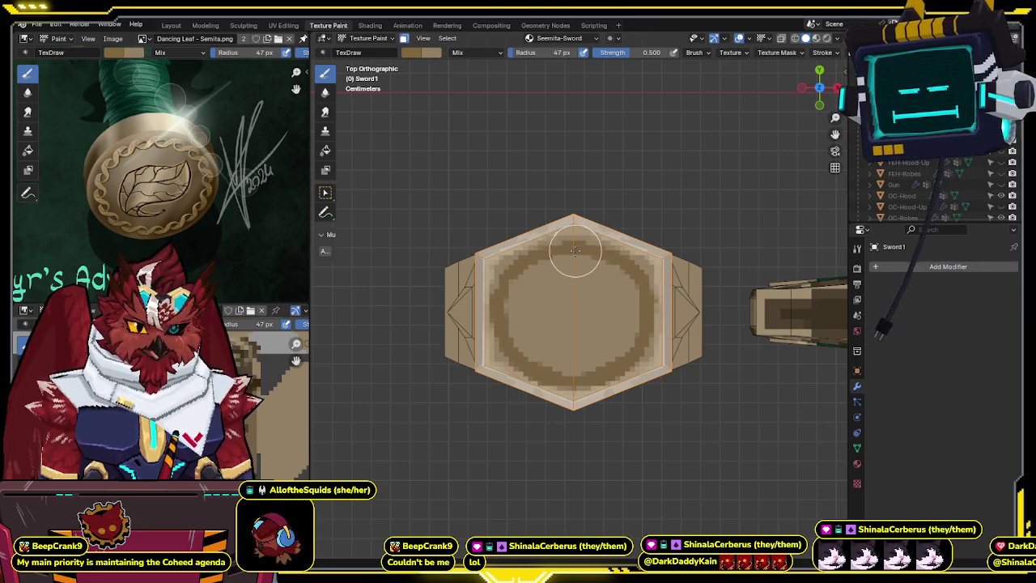
- Raise the brush colour's value to a mid tan of 0.585
scroll(782, 54, "down", 2)
scroll(783, 53, "down", 2)
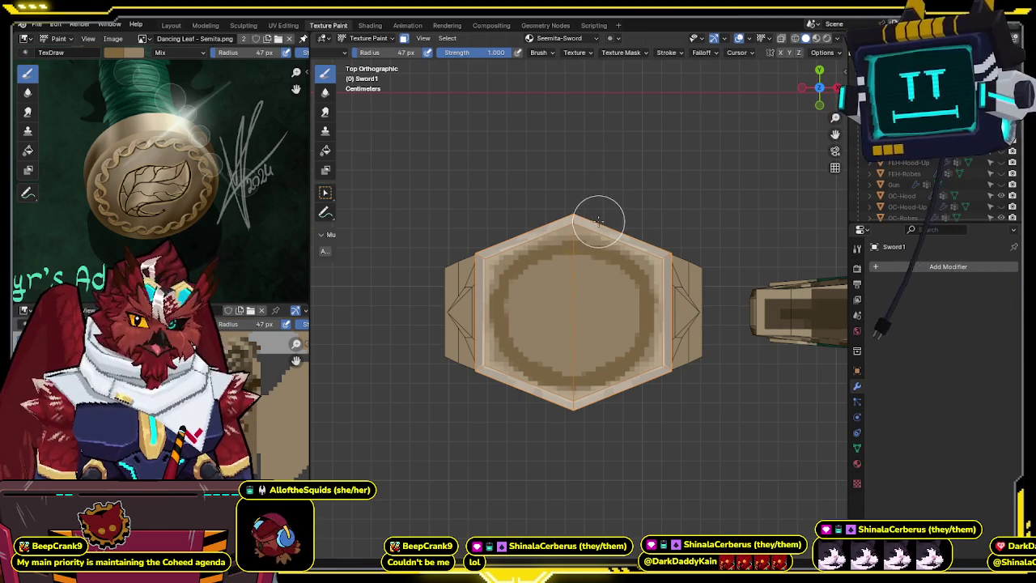
scroll(453, 52, "up", 4)
left_click(411, 52)
left_click_drag(513, 116, 513, 77)
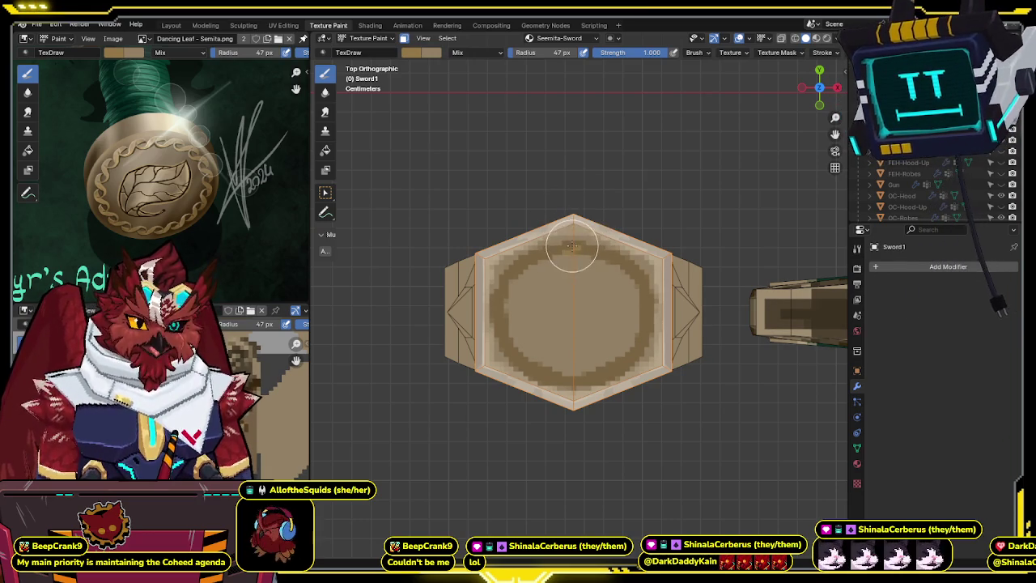
- Zoom in and pan the view over the dark ring on the hexagonal guard face
scroll(578, 241, "up", 3)
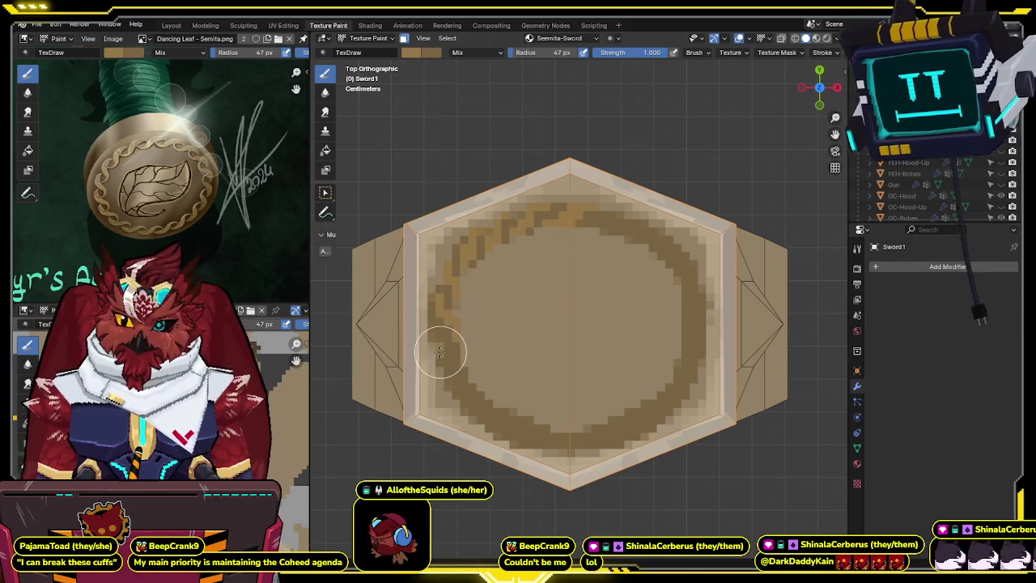
middle_click_drag(464, 351, 450, 337, "shift")
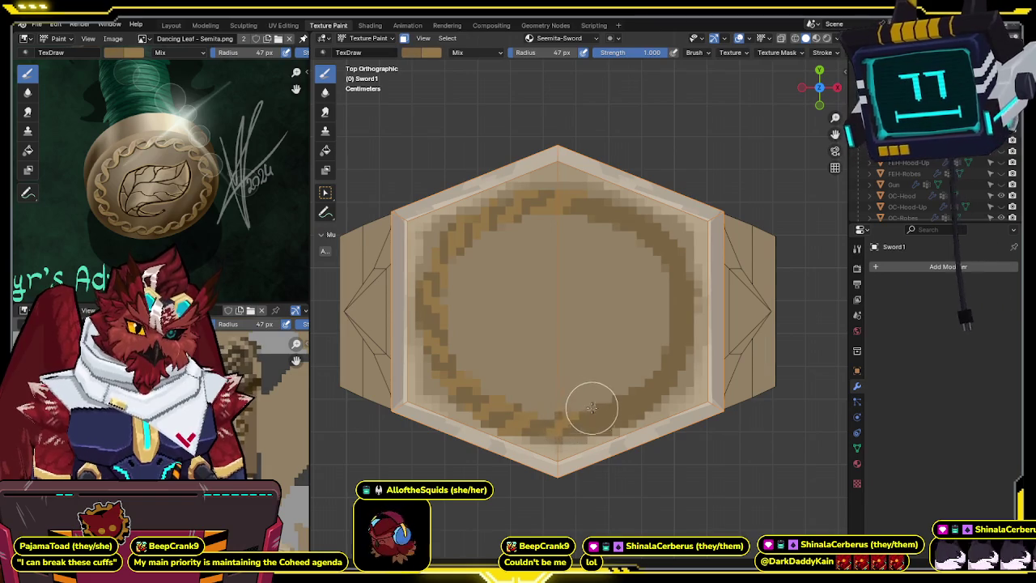
middle_click_drag(577, 425, 548, 421, "shift")
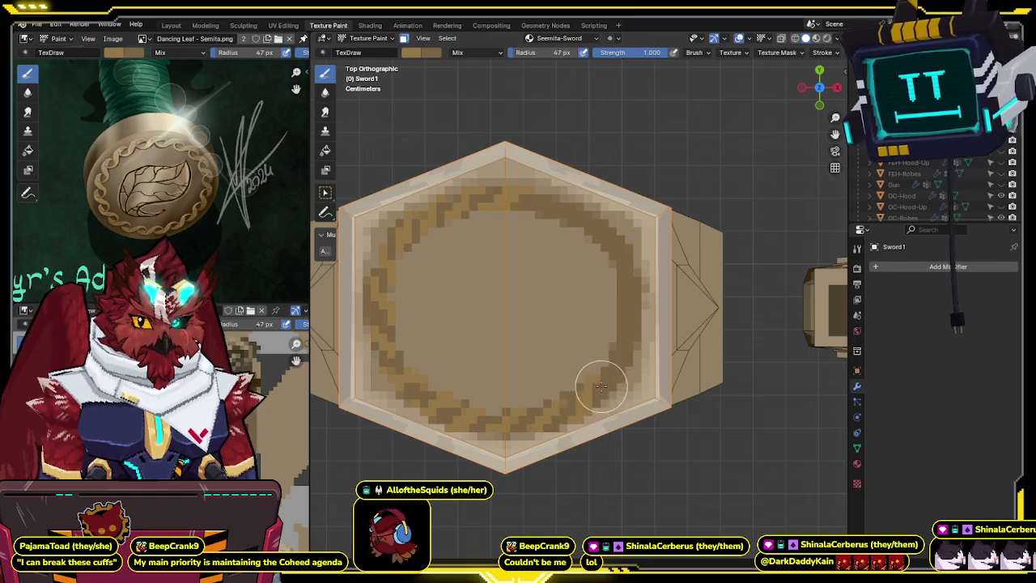
- Pan and zoom around the guard to reach the unpainted part of the rope ring
middle_click_drag(599, 389, 589, 382, "shift")
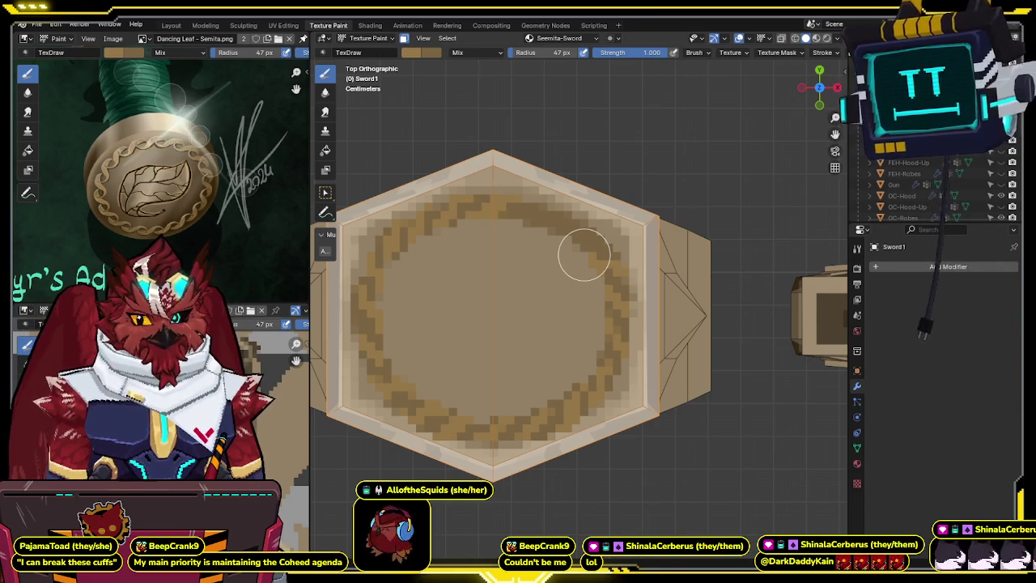
middle_click_drag(656, 279, 676, 309, "shift")
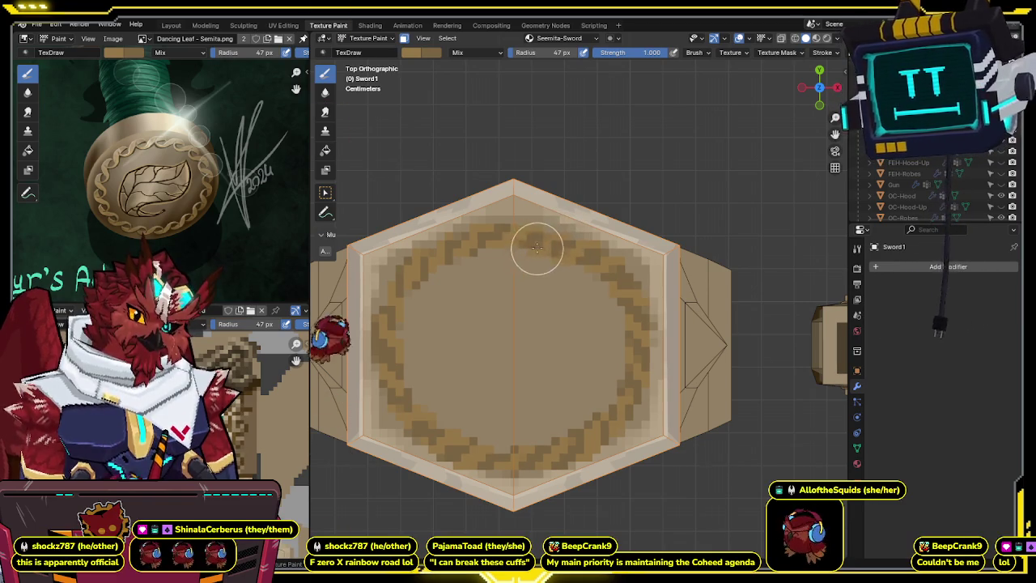
scroll(592, 258, "down", 1)
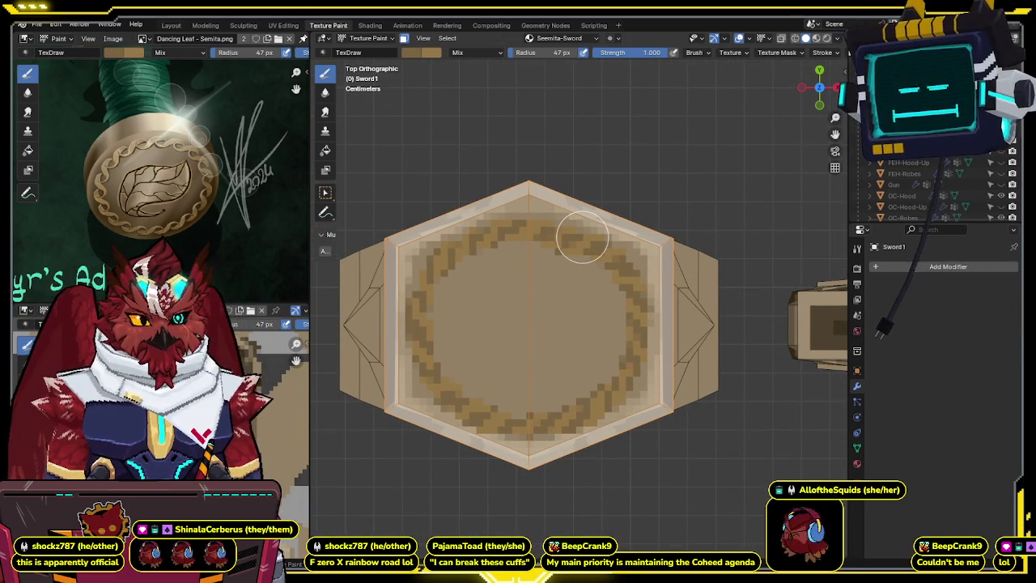
middle_click_drag(615, 283, 611, 280, "shift")
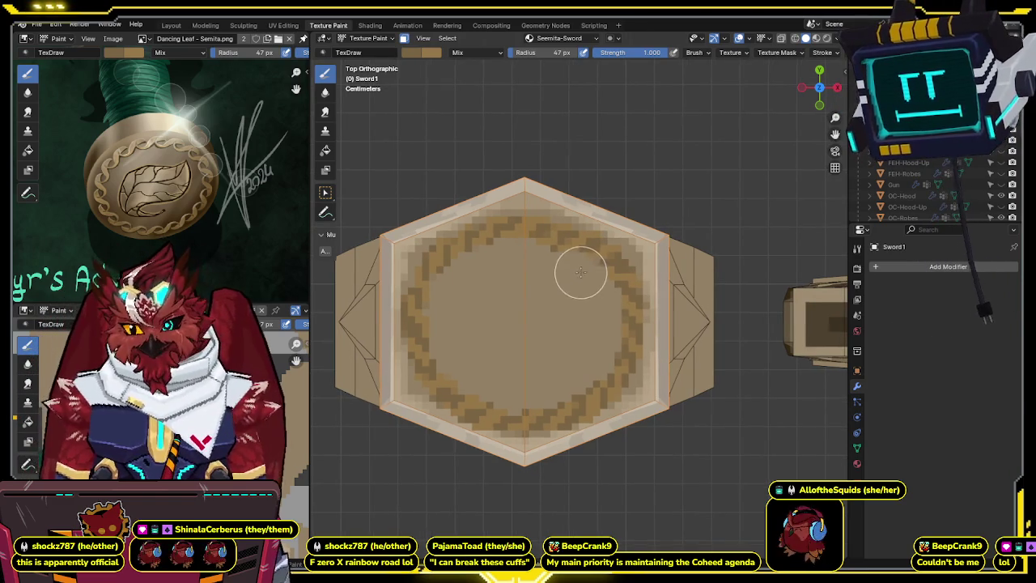
- Raise the brush colour Value to 0.750 and dab brighter highlights on the ring
left_click(413, 53)
left_click_drag(512, 77, 518, 92)
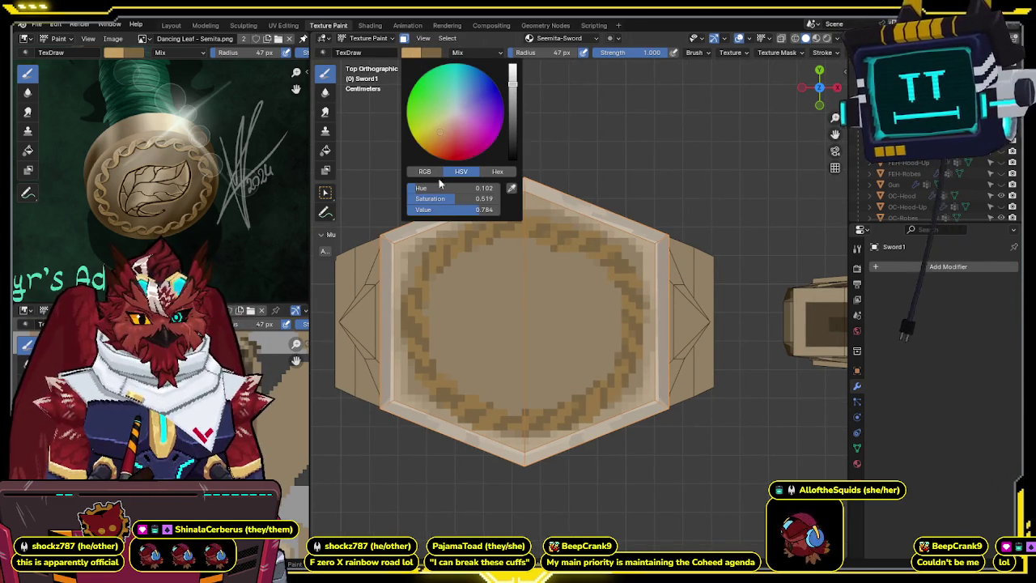
left_click(438, 252)
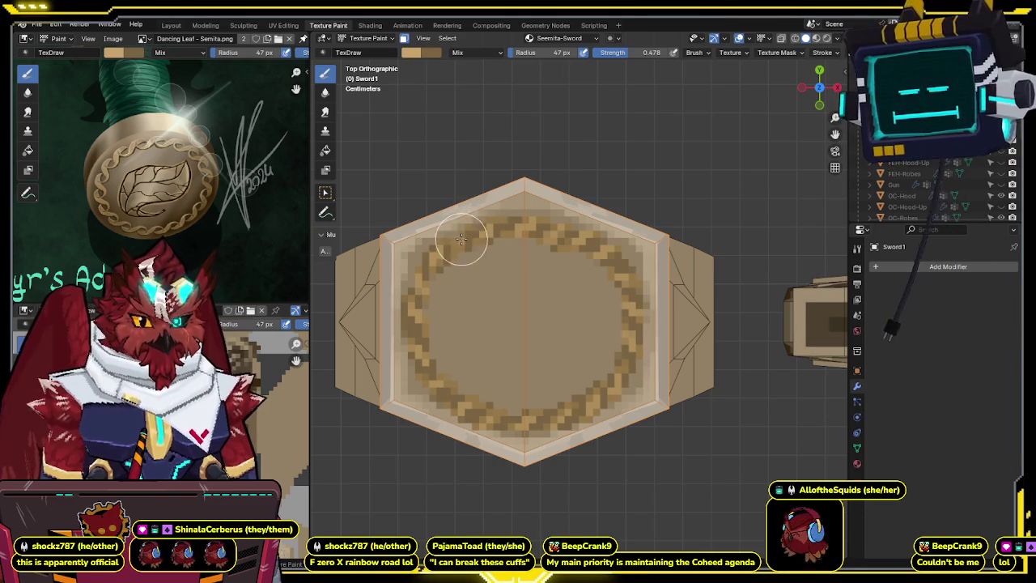
- Sample dark brown as the paint colour and reframe the guard
scroll(429, 245, "down", 2)
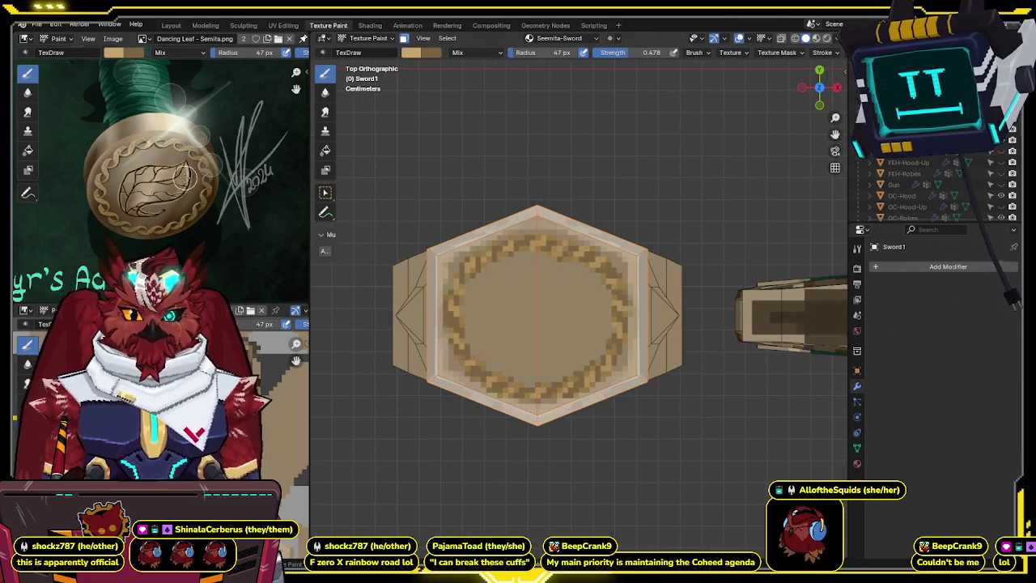
key("s")
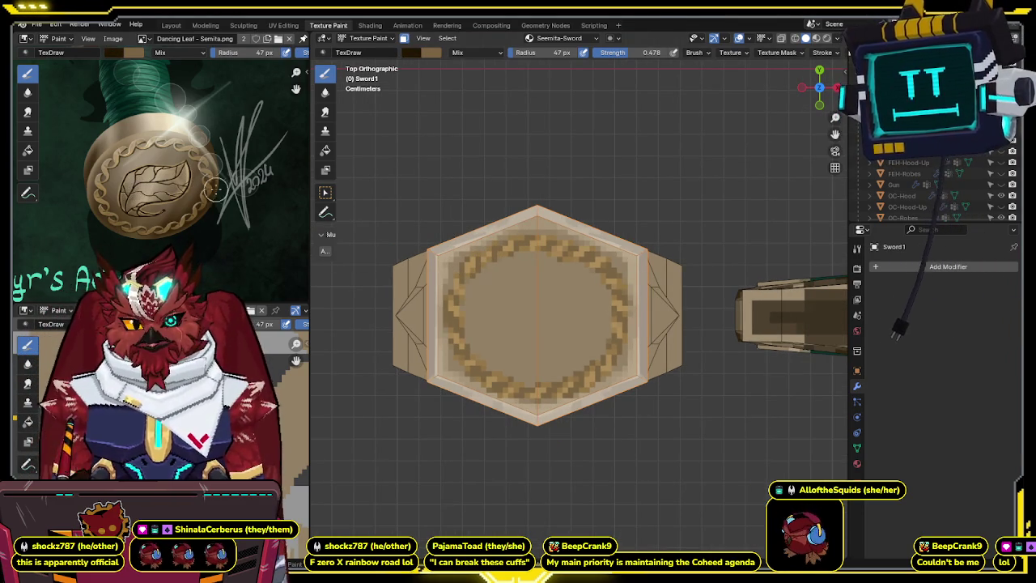
scroll(535, 303, "up", 1)
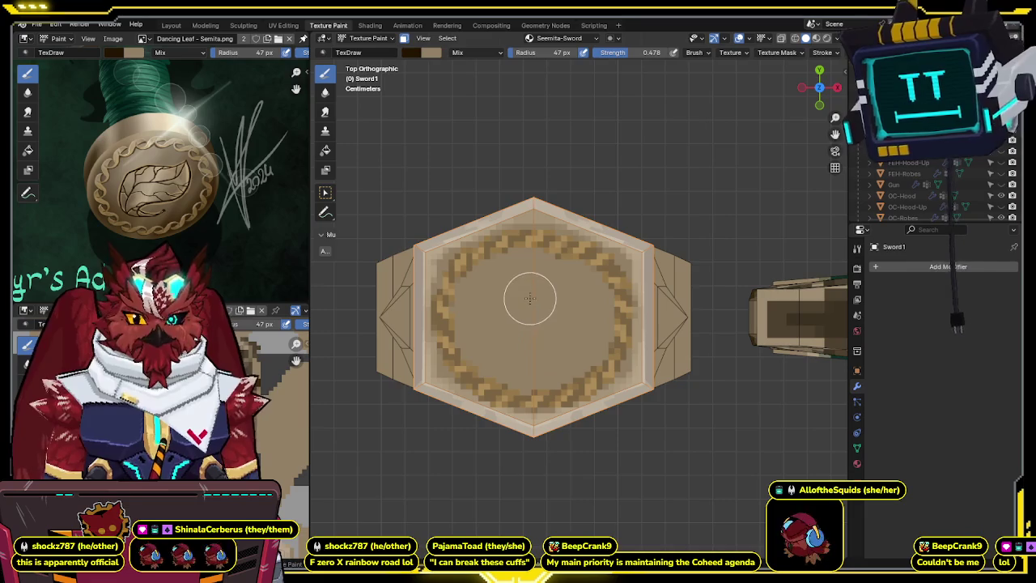
middle_click_drag(534, 303, 508, 309, "shift")
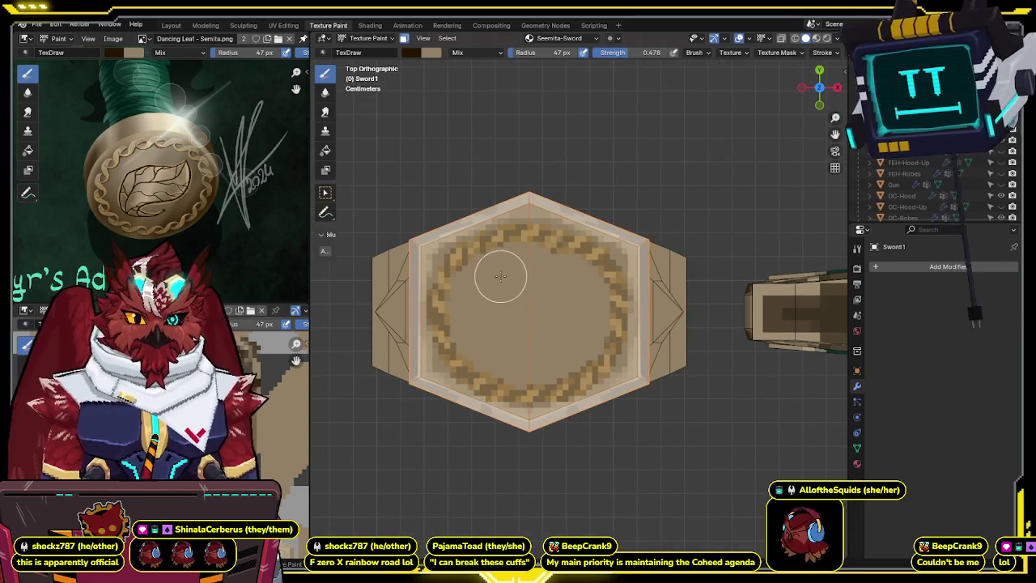
- Shrink the brush radius to 38 px and paint short dark curves inside the ring
key("f")
left_click(505, 293)
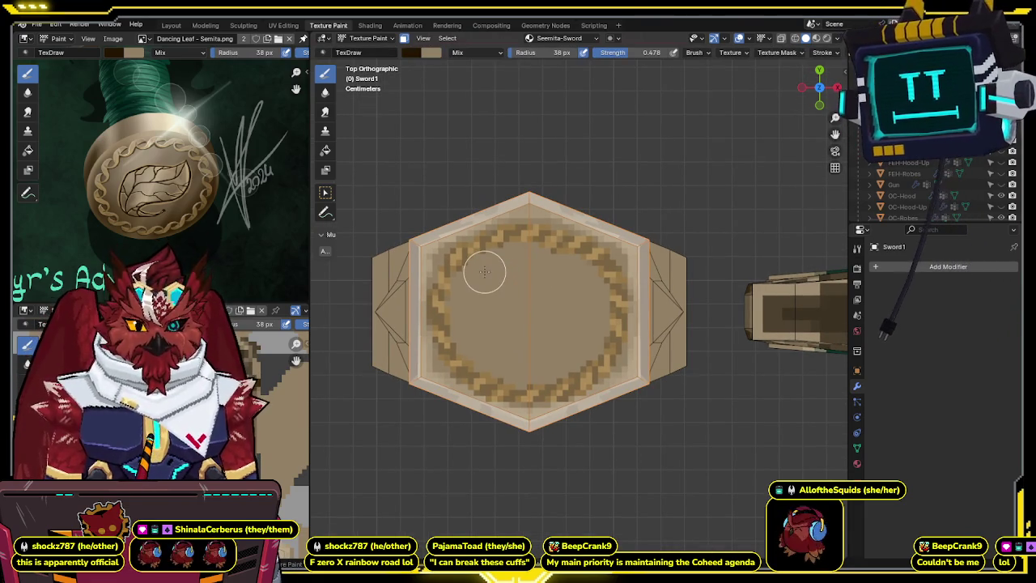
mouse_move(488, 276)
left_mouse_down()
mouse_move(585, 312)
mouse_move(569, 330)
mouse_move(573, 344)
left_mouse_up()
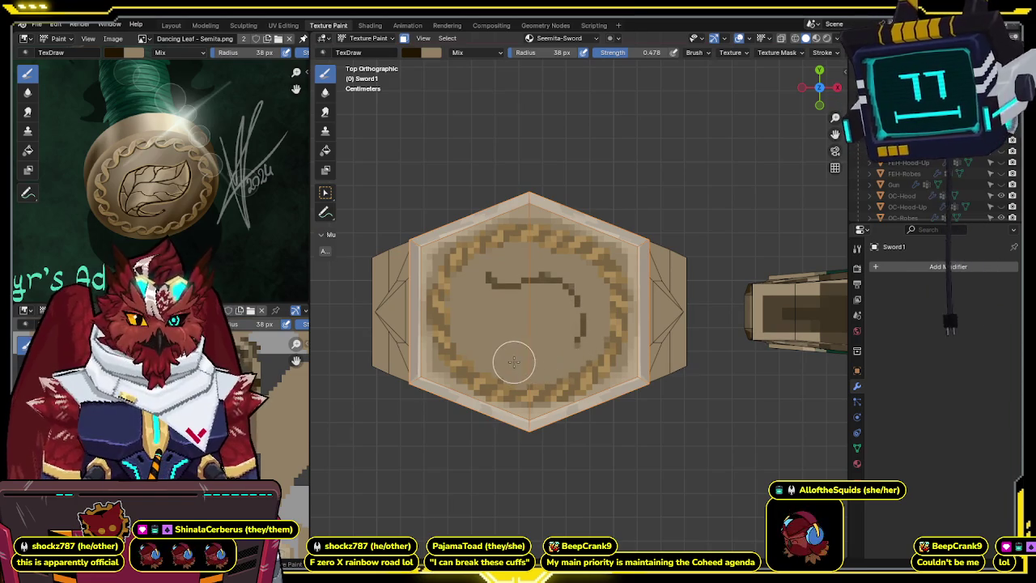
mouse_move(516, 359)
left_mouse_down()
mouse_move(570, 348)
mouse_move(581, 305)
left_mouse_up()
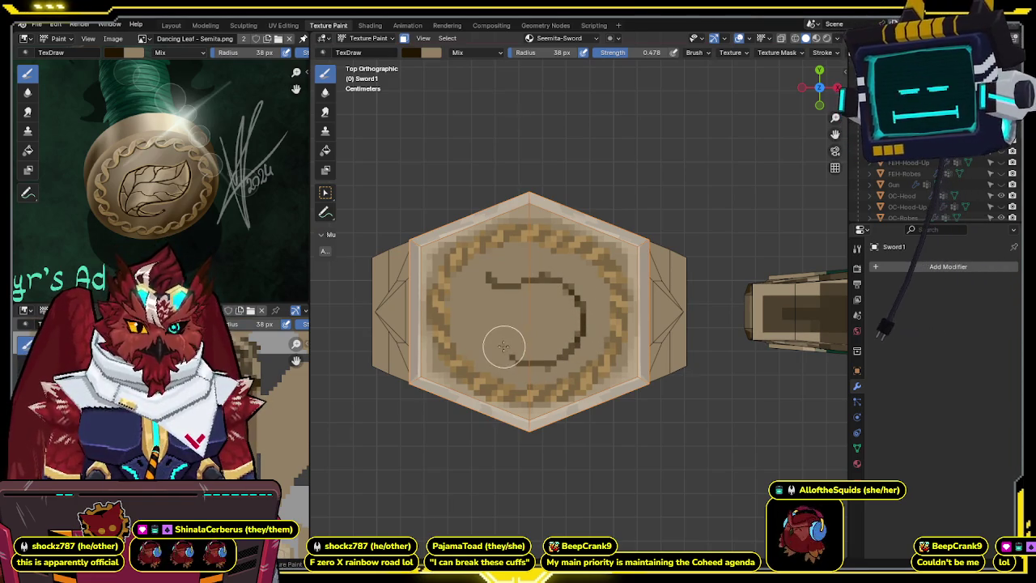
mouse_move(484, 275)
left_mouse_down()
mouse_move(483, 303)
mouse_move(512, 327)
mouse_move(575, 328)
left_mouse_up()
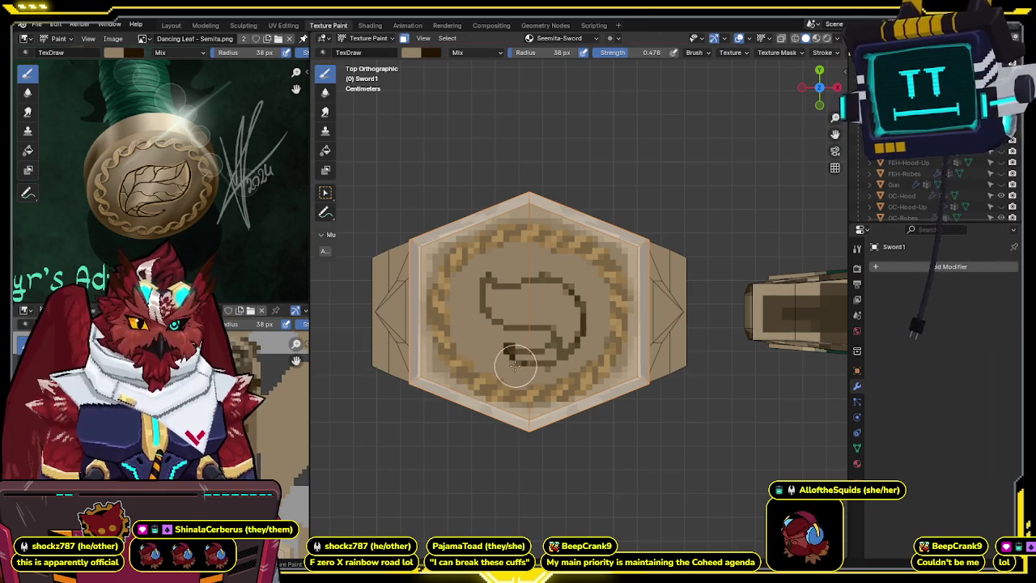
- With dark brown active, join the strokes into an S-shaped leaf outline
key("x")
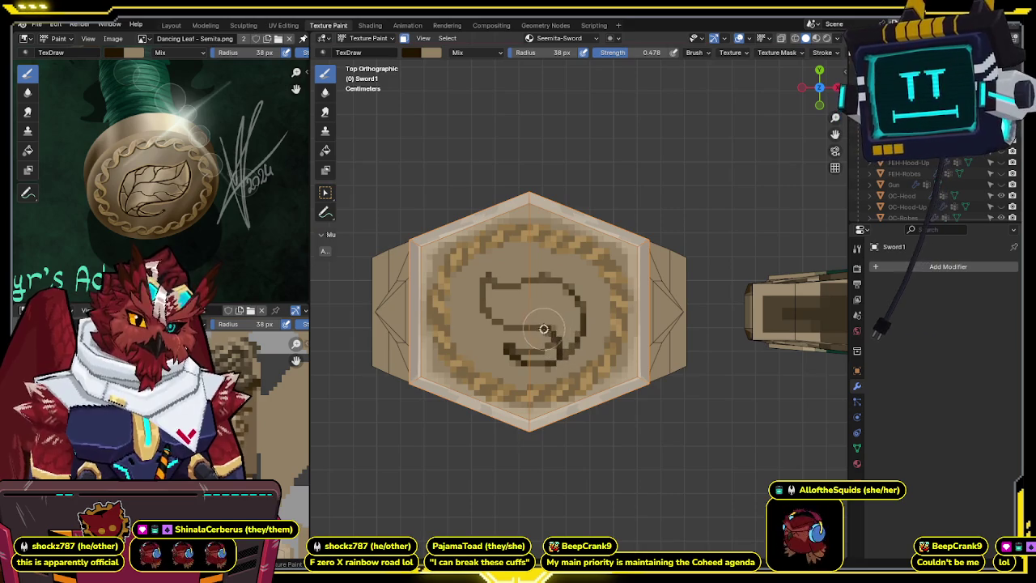
left_click_drag(526, 327, 501, 311)
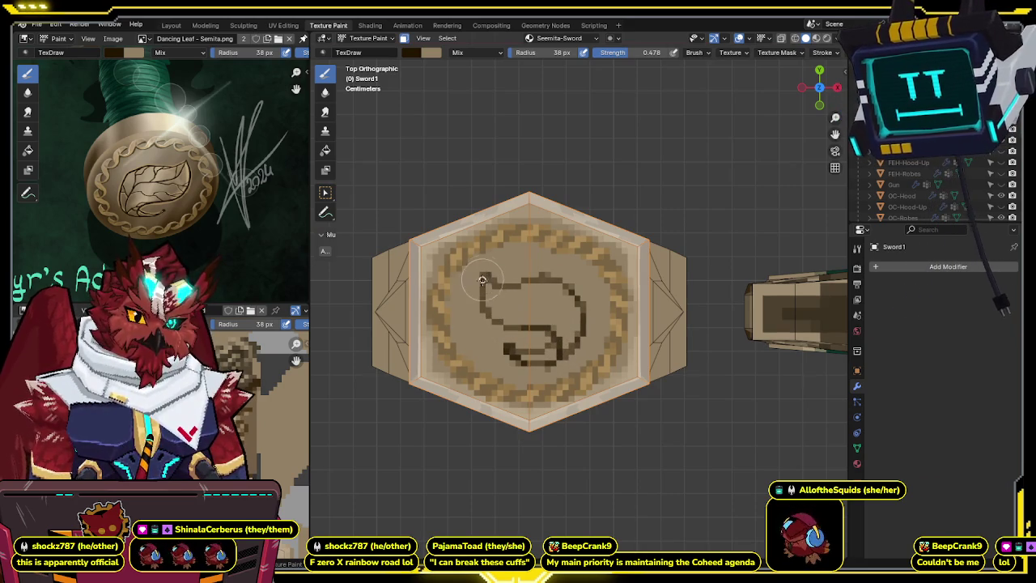
left_click_drag(498, 324, 496, 277)
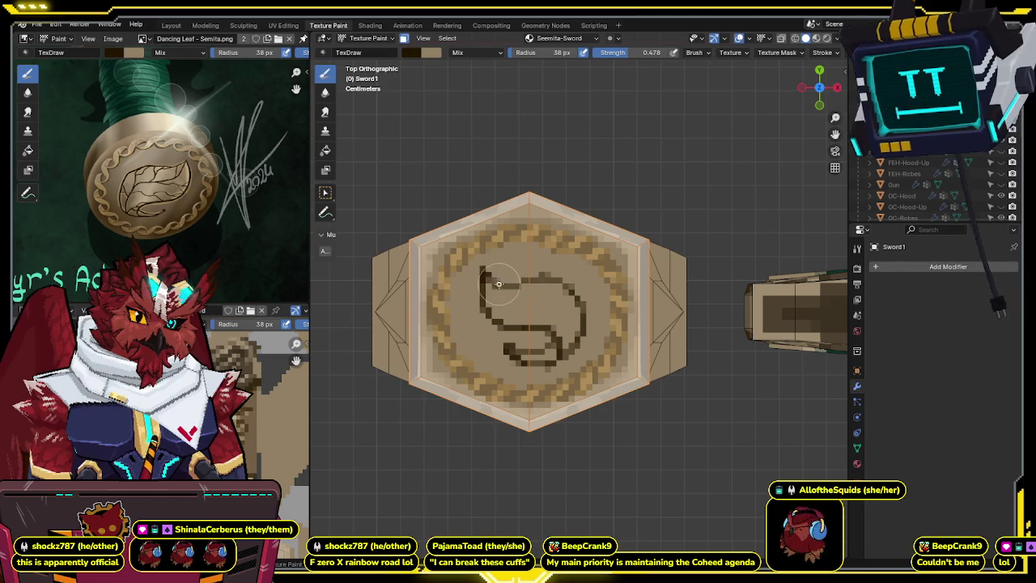
left_click_drag(504, 286, 510, 275)
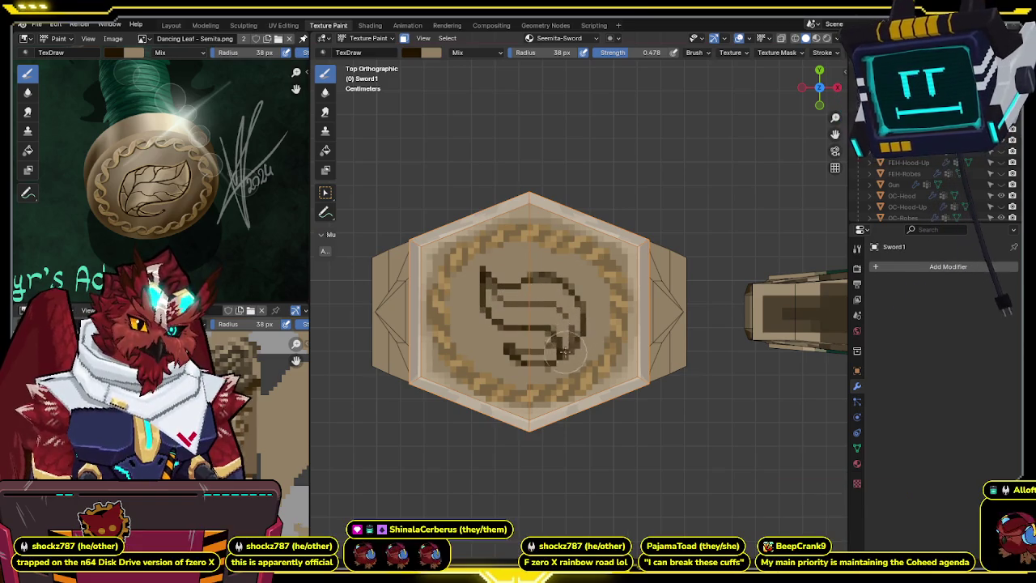
mouse_move(556, 305)
left_mouse_down()
mouse_move(489, 289)
mouse_move(572, 333)
left_mouse_up()
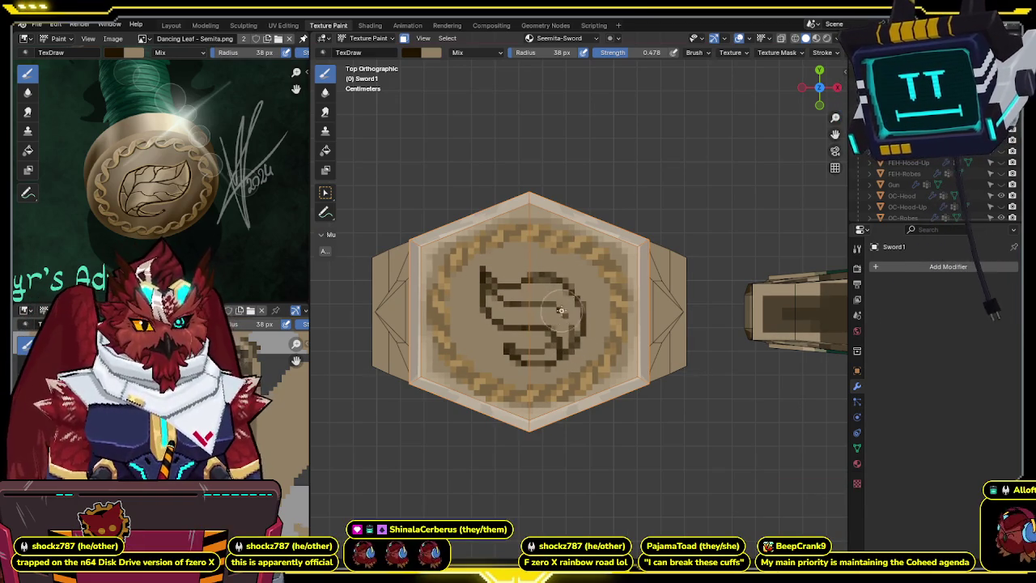
- Toggle undo/redo to compare the sketchy leaf stroke with the earlier clean logo
key("ctrl+z")
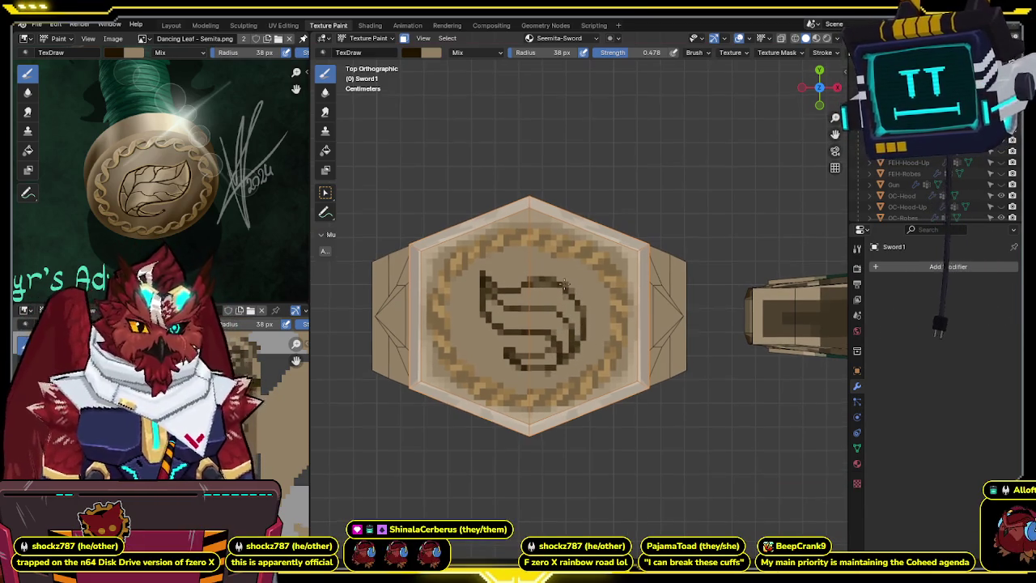
key("ctrl+shift+z")
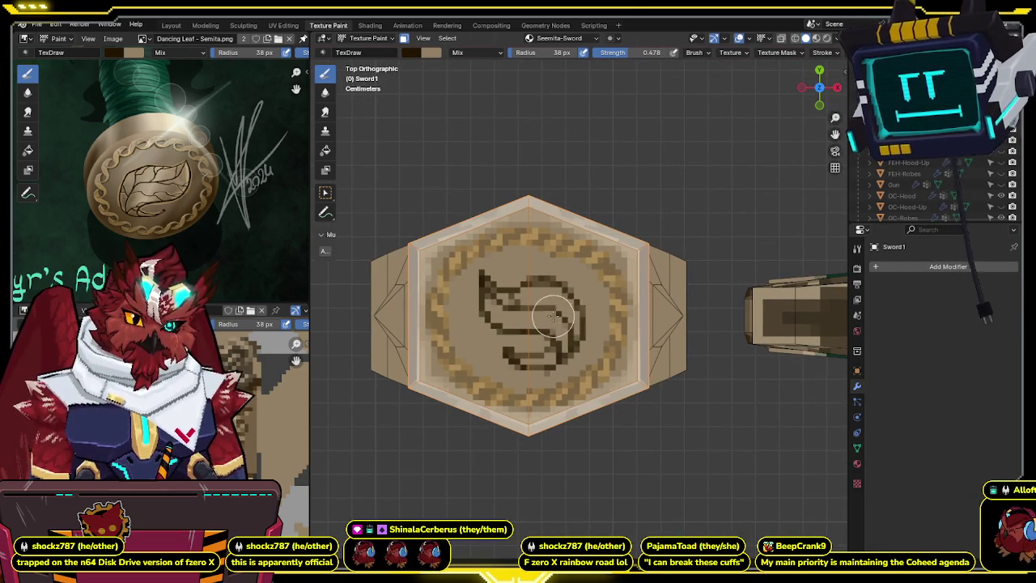
key("ctrl+z")
key("ctrl+shift+z")
key("ctrl+z")
key("ctrl+shift+z")
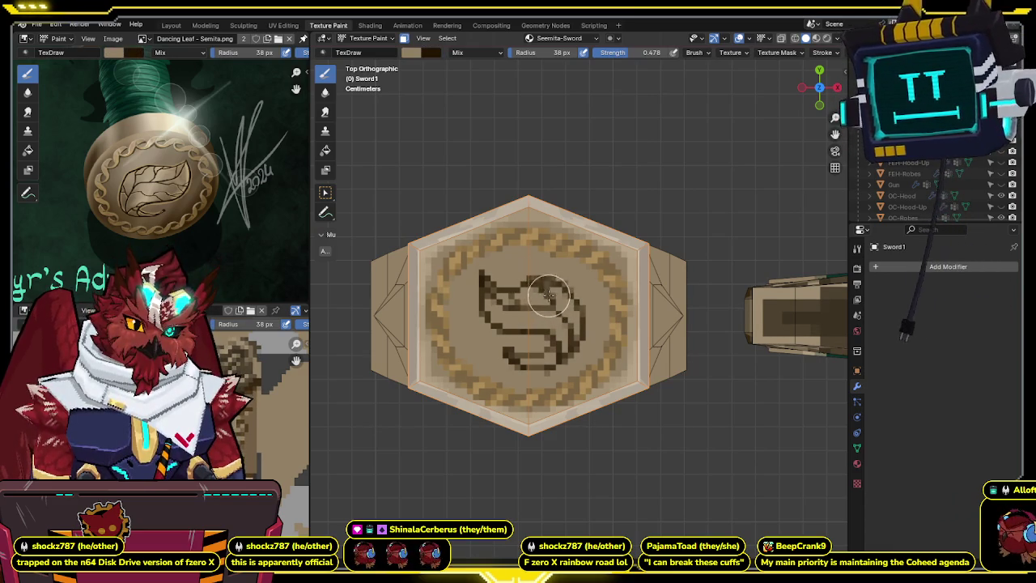
key("ctrl+z")
key("x")
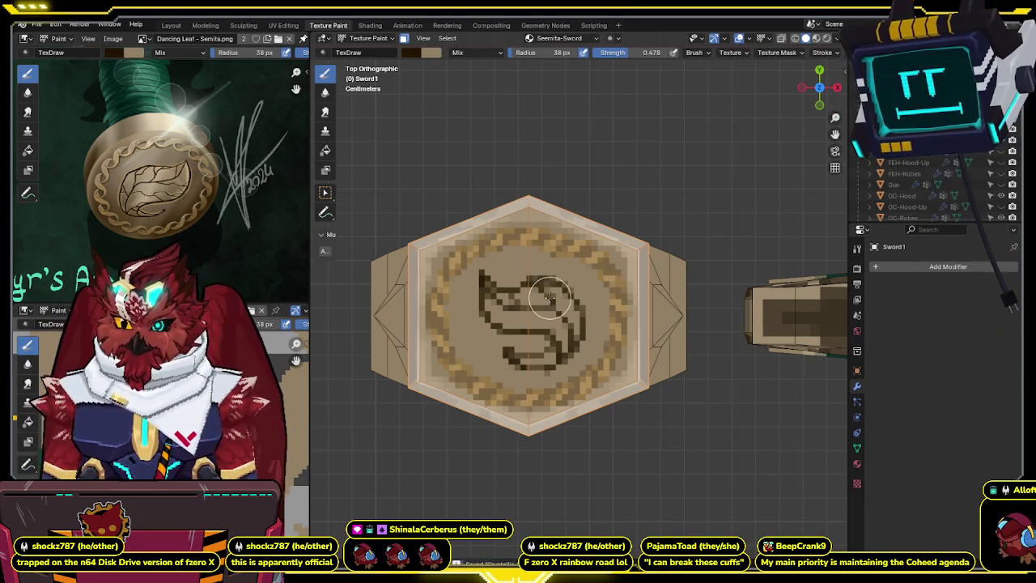
key("ctrl+shift+z")
key("ctrl+z")
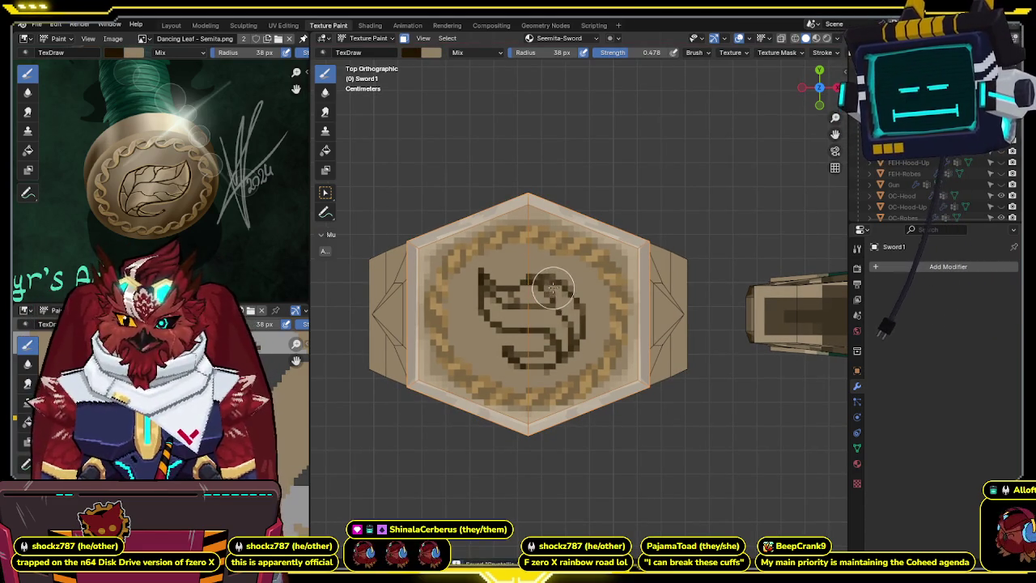
key("ctrl+shift+z")
key("ctrl+z")
key("ctrl+shift+z")
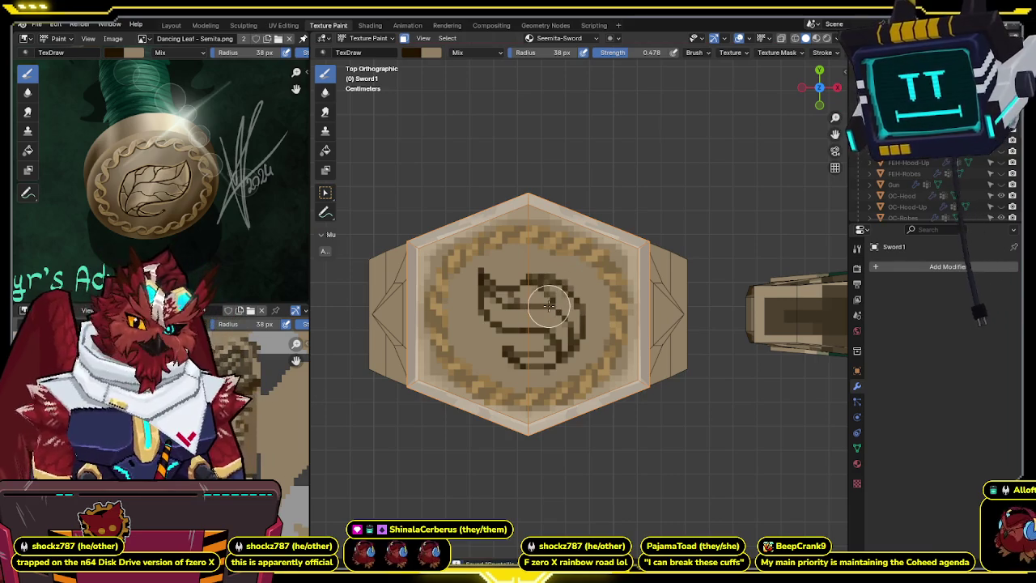
key("x")
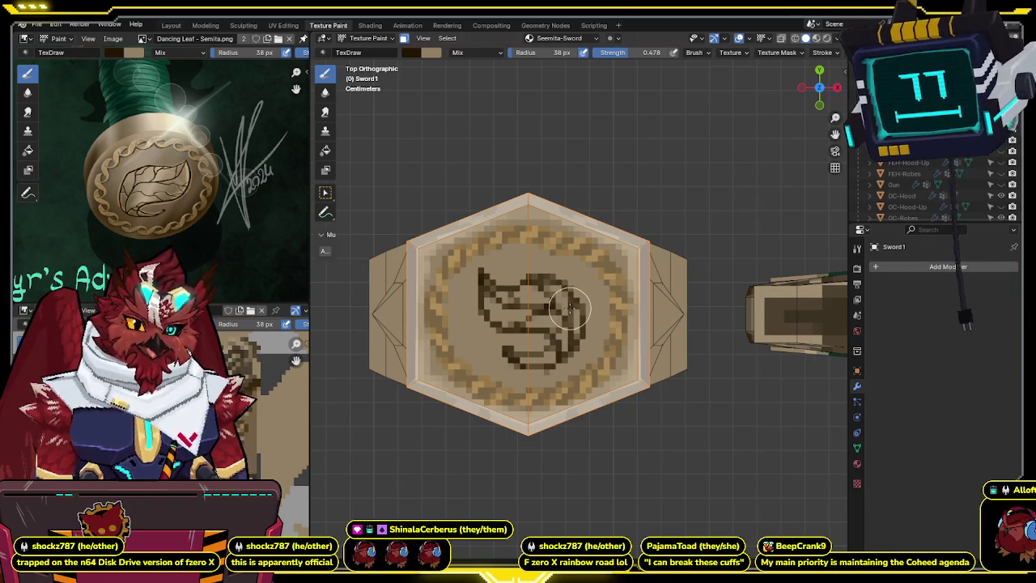
- Extend the glyph's right loop downward in dark paint and zoom out
middle_click_drag(563, 295, 567, 290, "shift")
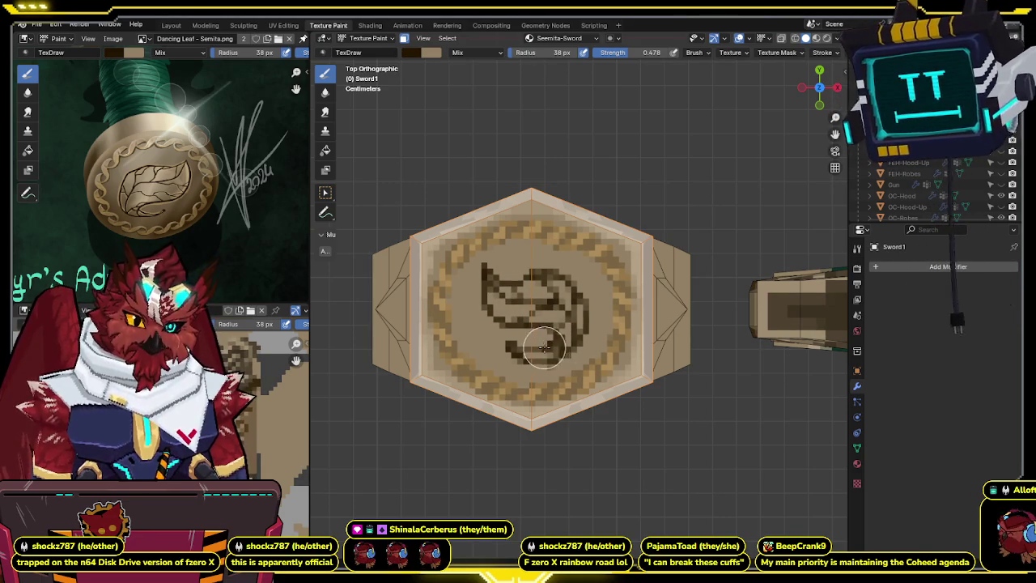
left_click_drag(578, 324, 579, 350)
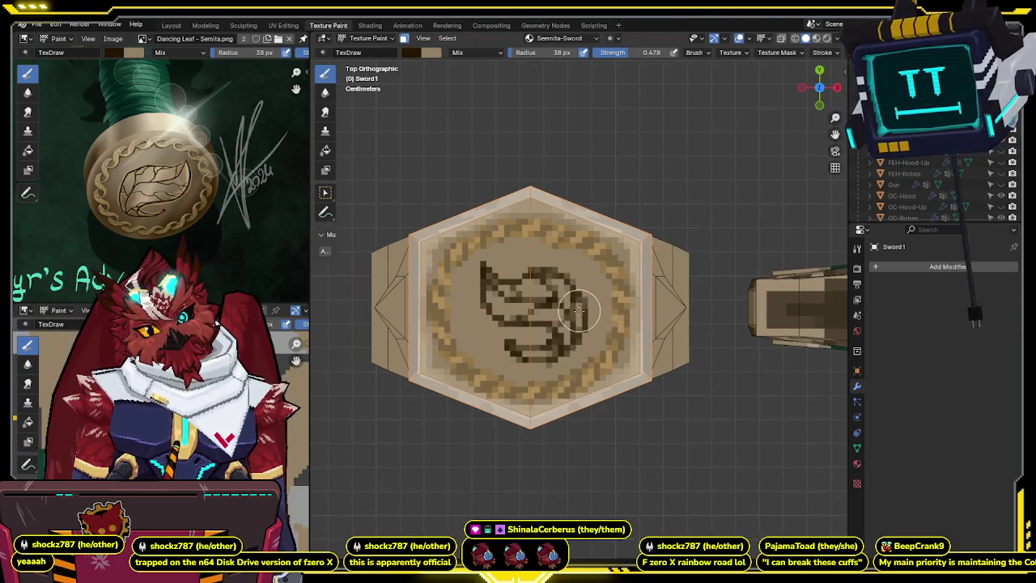
key("x")
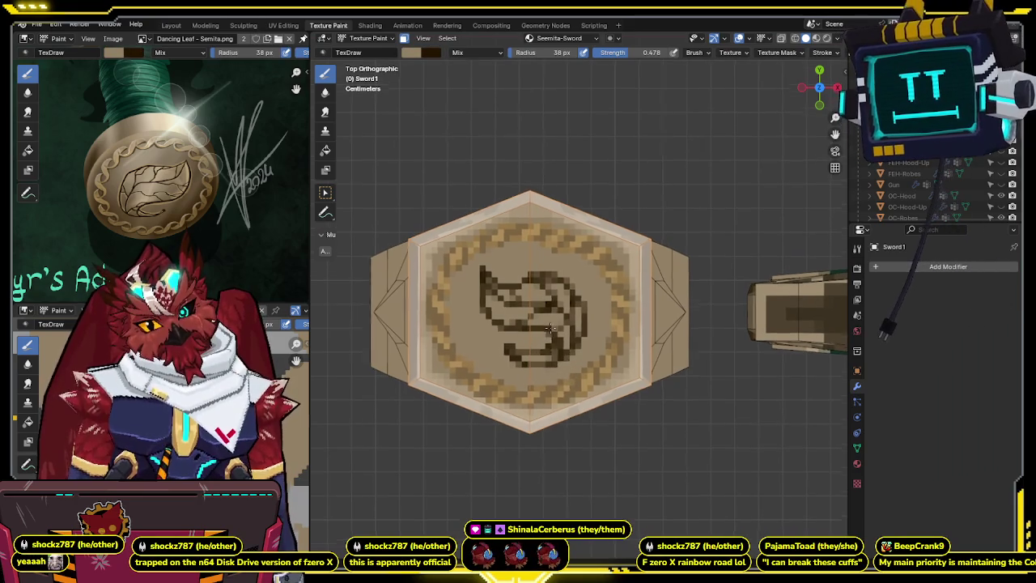
scroll(562, 336, "down", 1)
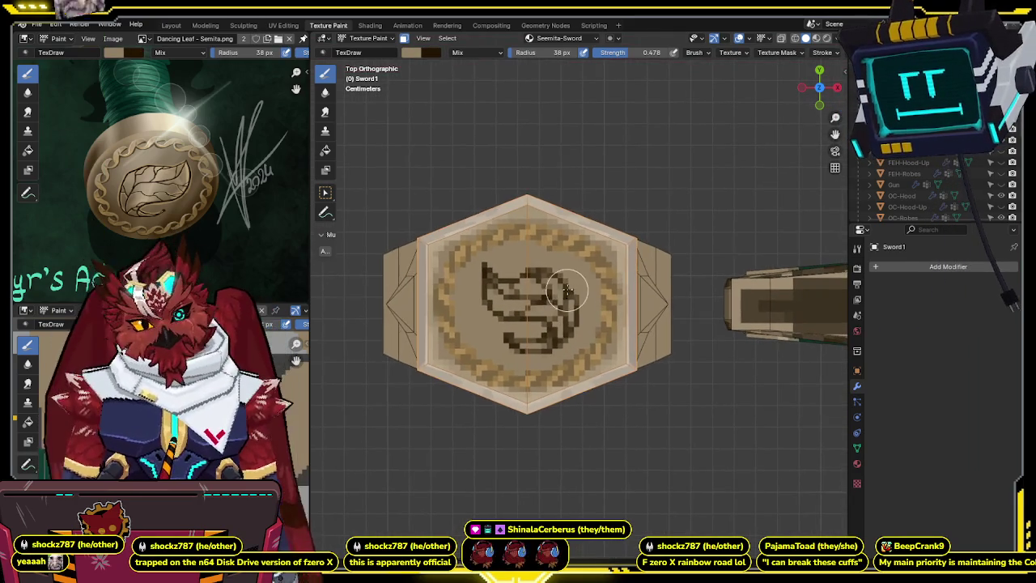
scroll(566, 295, "down", 1)
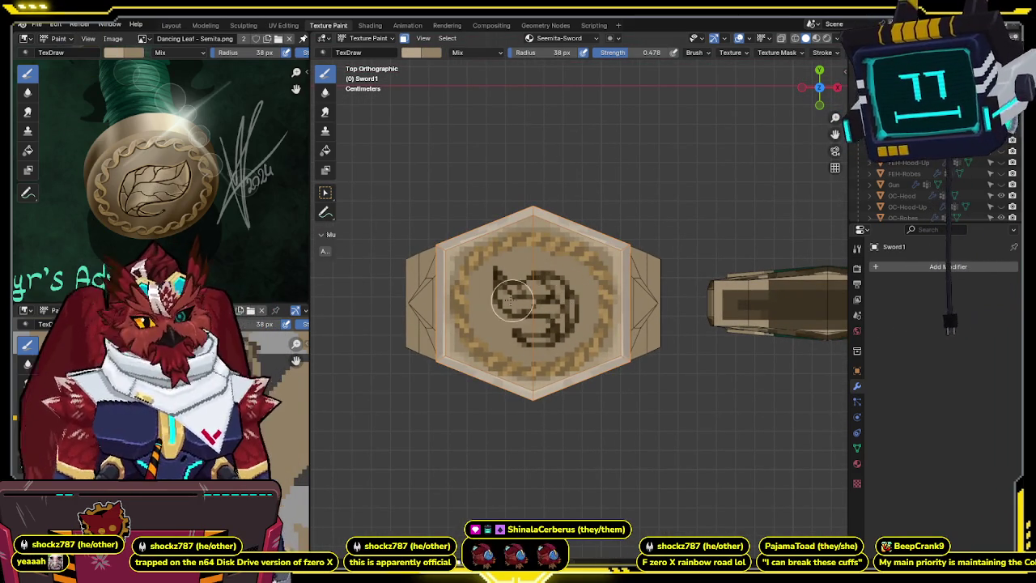
- Inspect the emblem and whole sword from several views, ending in Object Mode
middle_click_drag(489, 279, 508, 283)
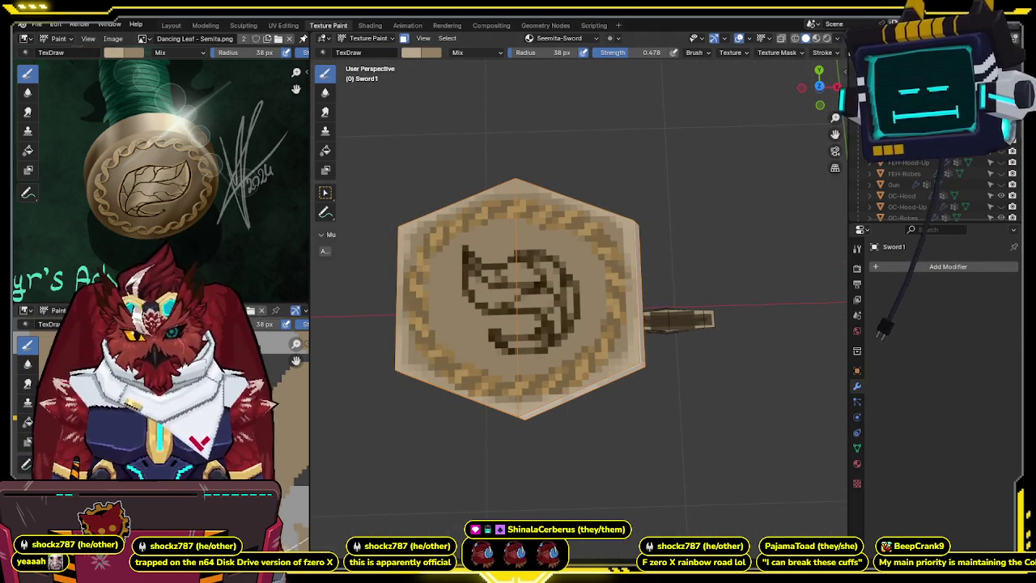
left_click(819, 87)
left_click(819, 87)
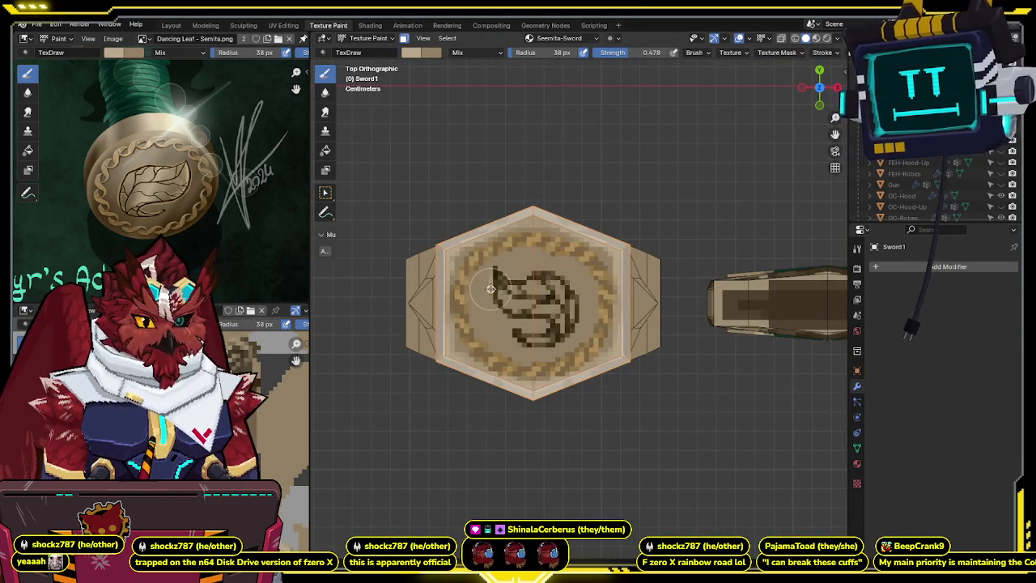
scroll(491, 297, "up", 2)
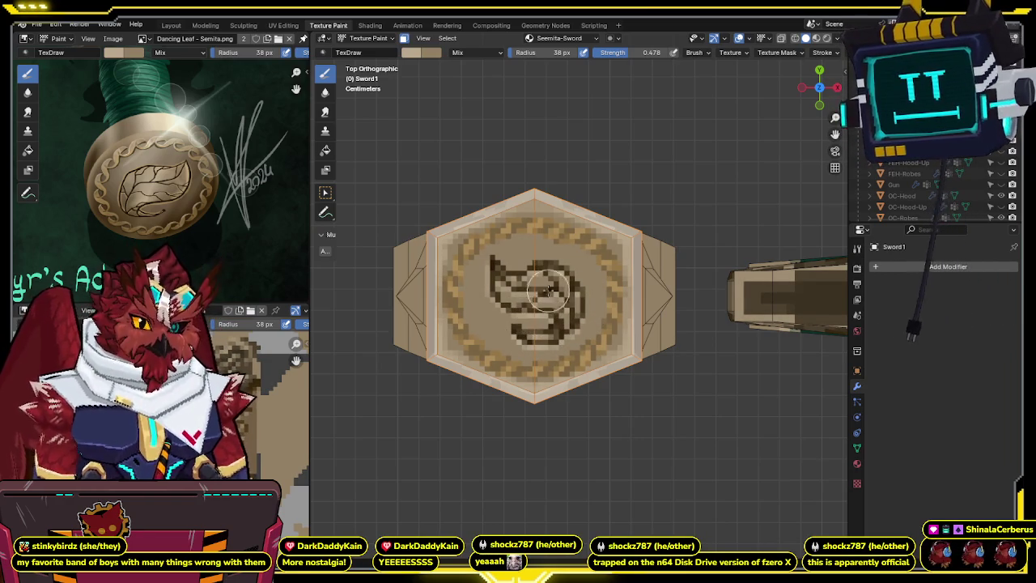
scroll(550, 287, "down", 1)
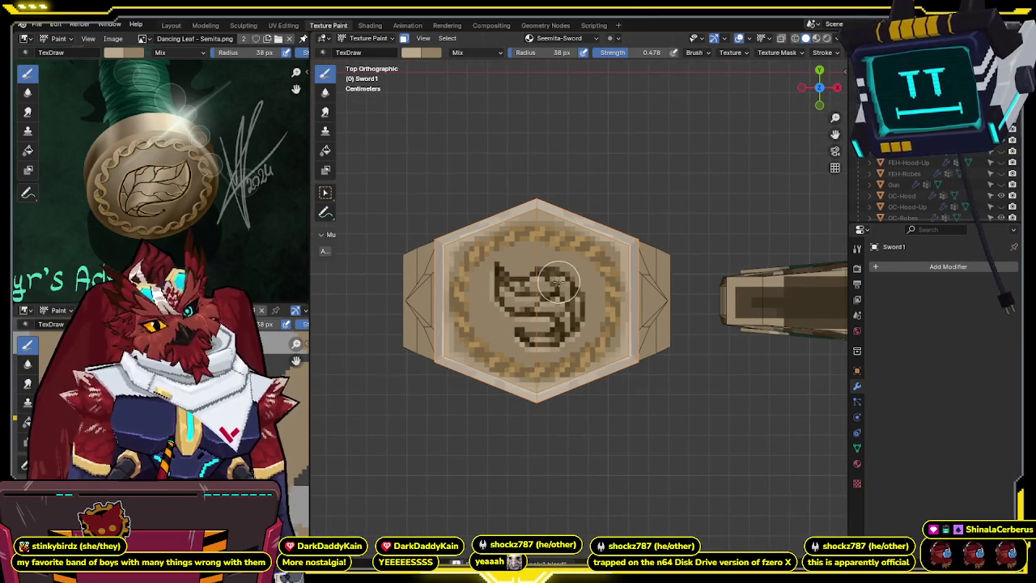
scroll(559, 279, "down", 1)
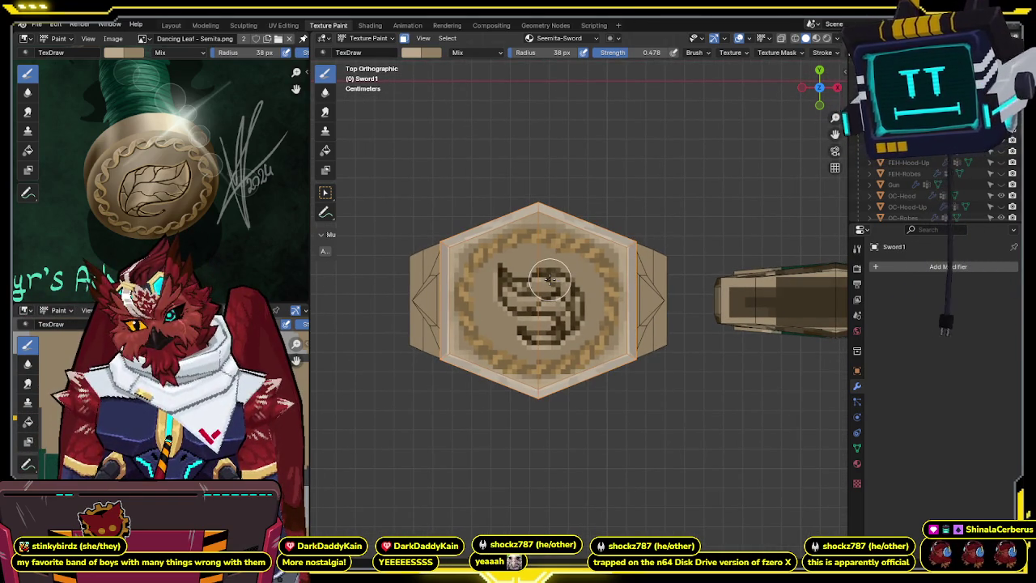
mouse_move(550, 279)
middle_mouse_down()
mouse_move(562, 263)
mouse_move(503, 229)
mouse_move(636, 185)
mouse_move(519, 225)
mouse_move(546, 240)
mouse_move(628, 205)
mouse_move(685, 264)
mouse_move(629, 287)
mouse_move(479, 253)
mouse_move(504, 218)
mouse_move(561, 186)
mouse_move(536, 229)
mouse_move(586, 284)
mouse_move(663, 258)
mouse_move(593, 196)
mouse_move(542, 230)
middle_mouse_up()
key("ctrl+Tab")
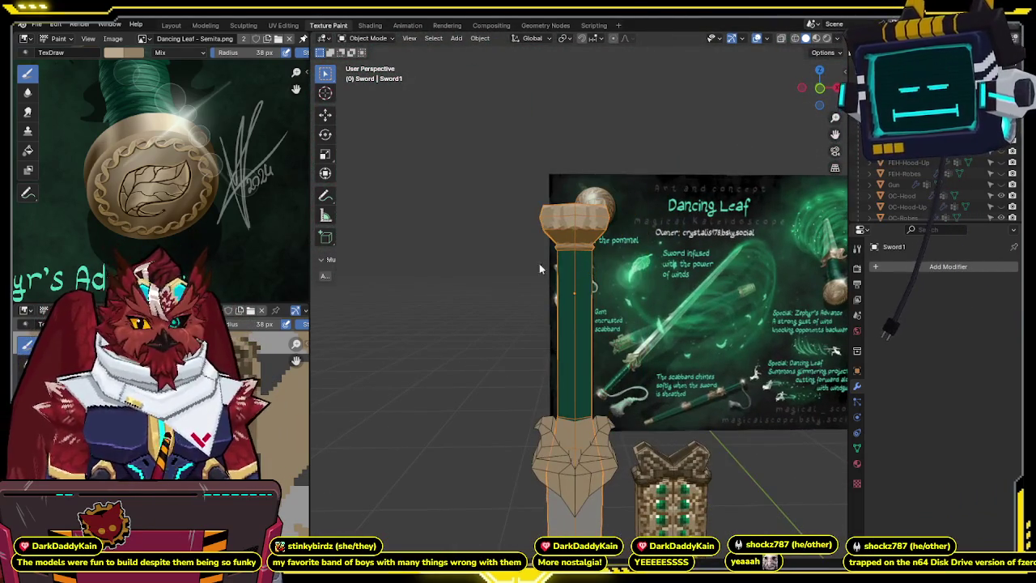
- Zoom the reference onto the grips and tassel, and center the hilt cap in front view
mouse_move(145, 189)
middle_mouse_down()
mouse_move(203, 145)
mouse_move(267, 129)
middle_mouse_up()
scroll(202, 162, "up", 2)
mouse_move(203, 162)
middle_mouse_down()
mouse_move(210, 186)
mouse_move(218, 168)
middle_mouse_up()
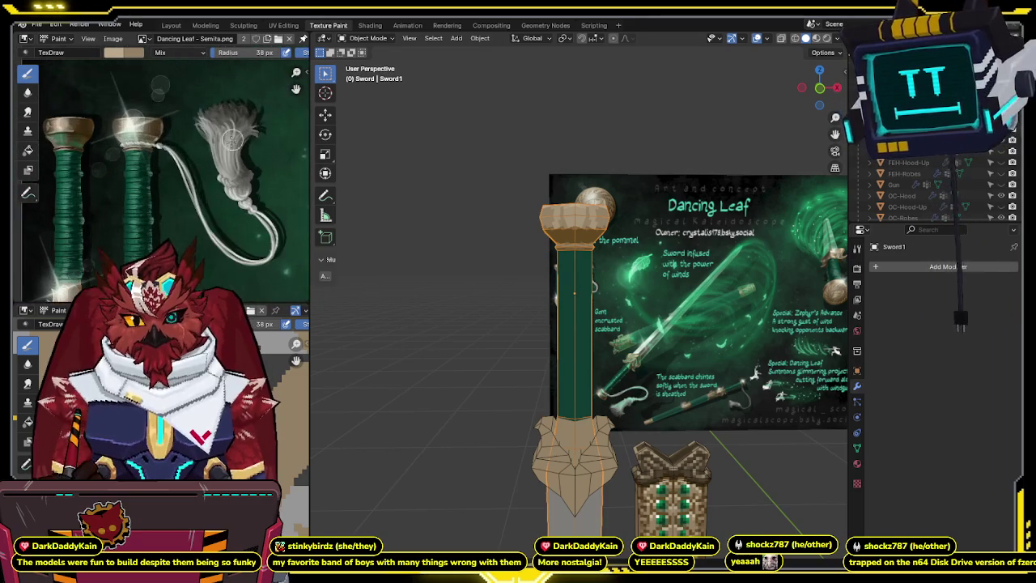
scroll(218, 168, "up", 2)
middle_click_drag(648, 162, 712, 162)
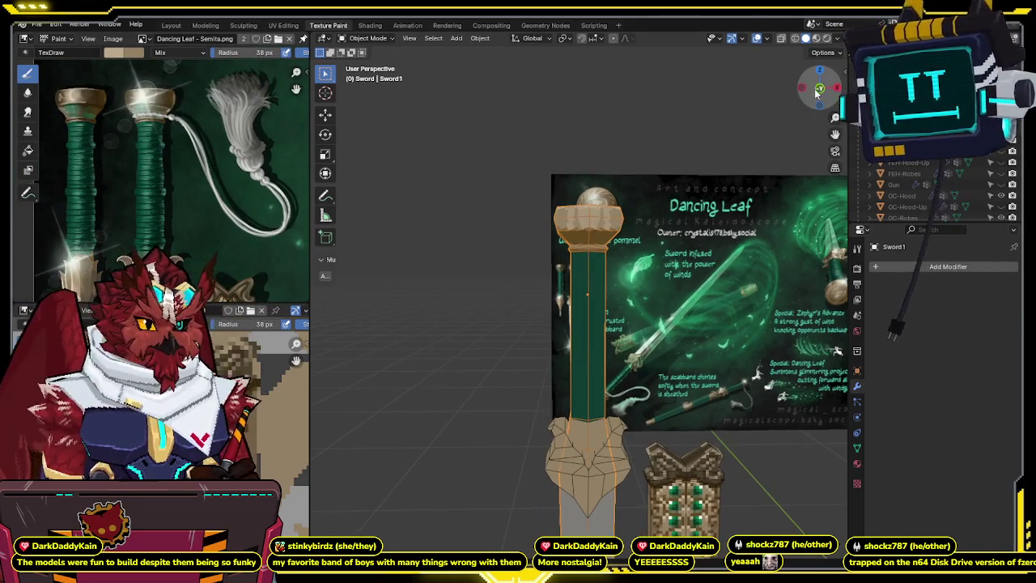
key("KP_1")
scroll(732, 161, "up", 4)
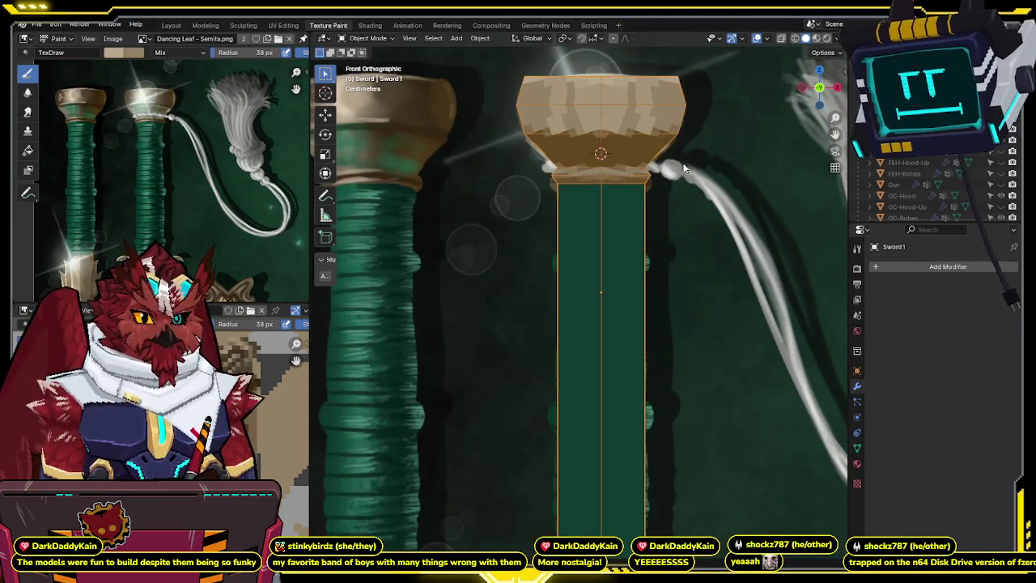
middle_click_drag(636, 171, 615, 273, "shift")
- Return to Texture Paint, sample the tassel's light grey, and set strength to 1
key("ctrl+Tab")
left_click(633, 248)
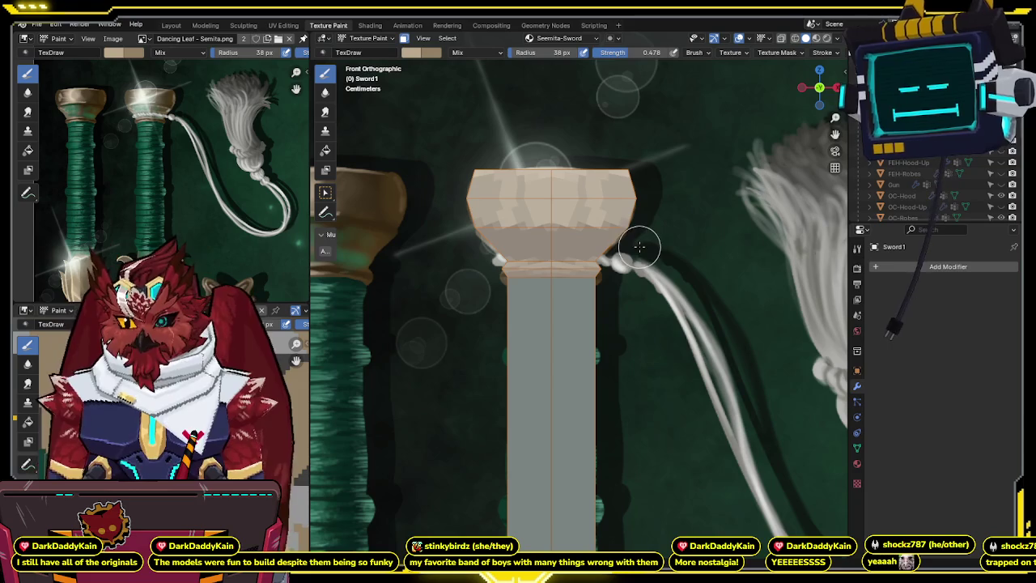
middle_click_drag(548, 288, 548, 295, "shift")
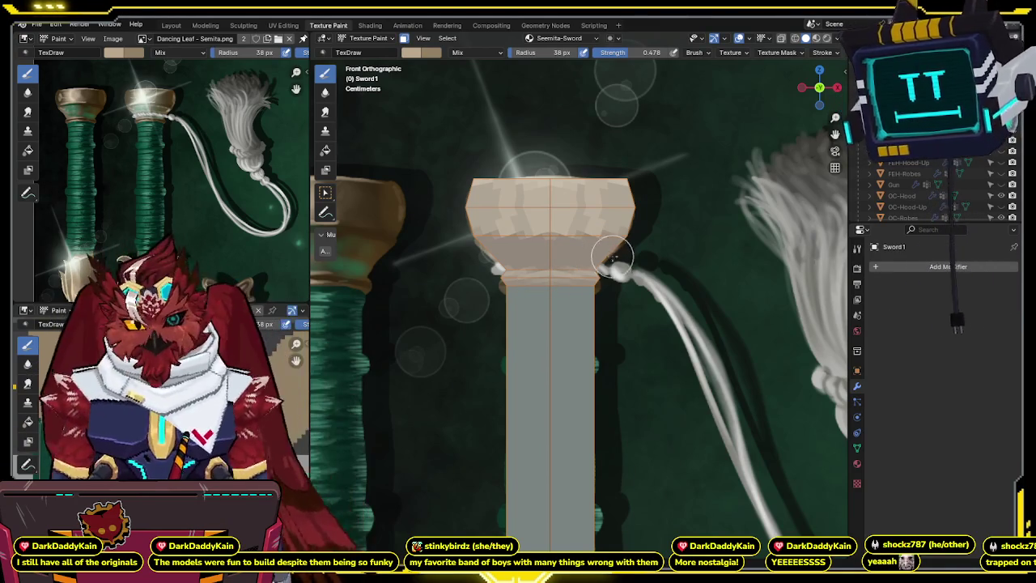
key("s")
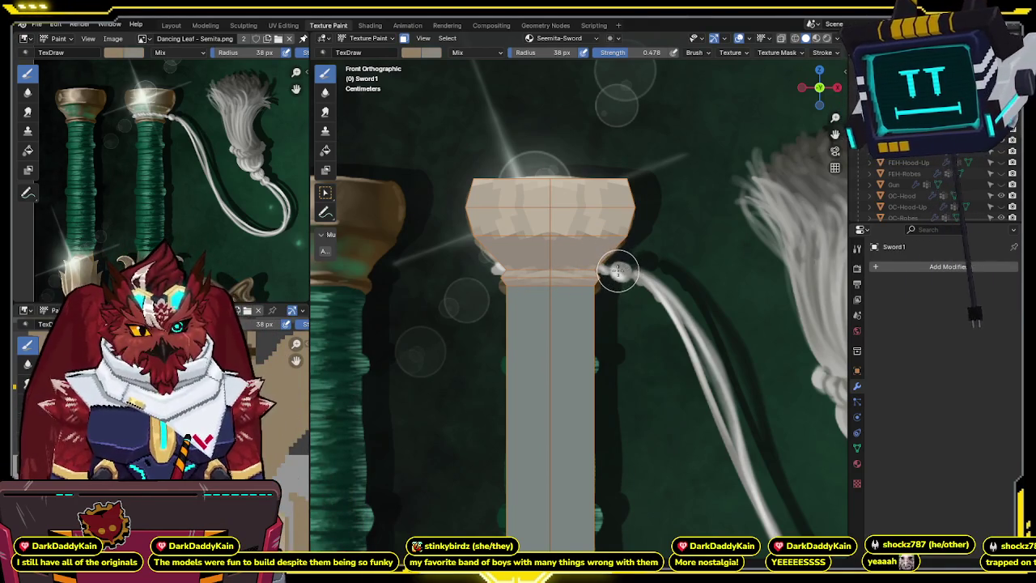
key("shift+f")
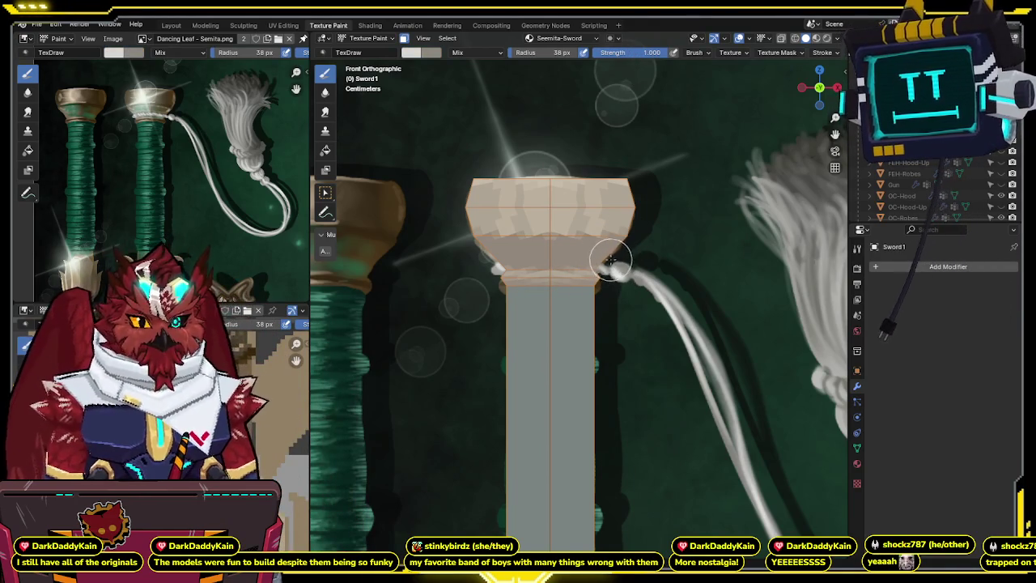
- Paint a light grey band along the pommel cap's lower edge at strength 1.000
left_click(588, 257)
key("ctrl+z")
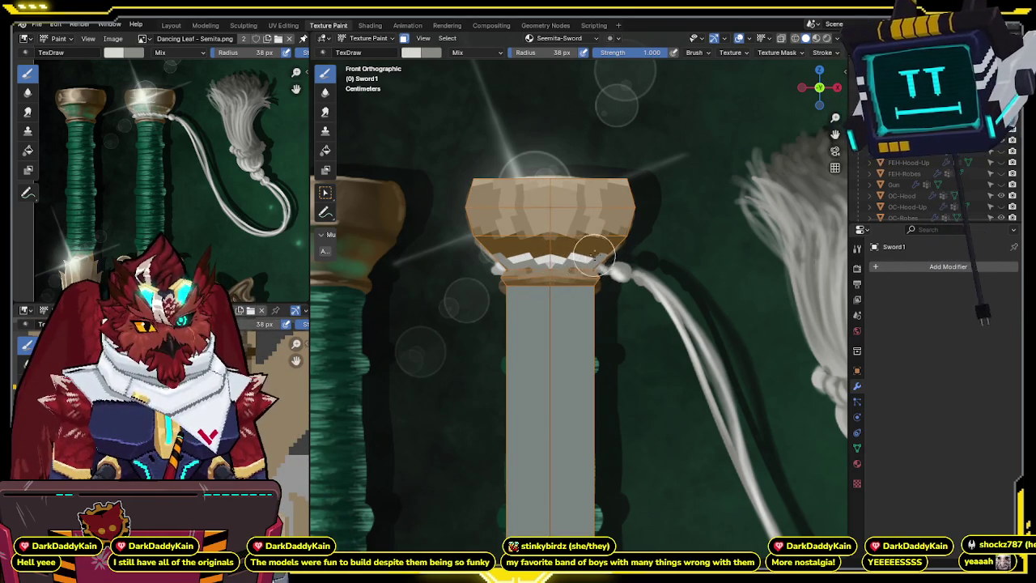
middle_click_drag(590, 256, 551, 264)
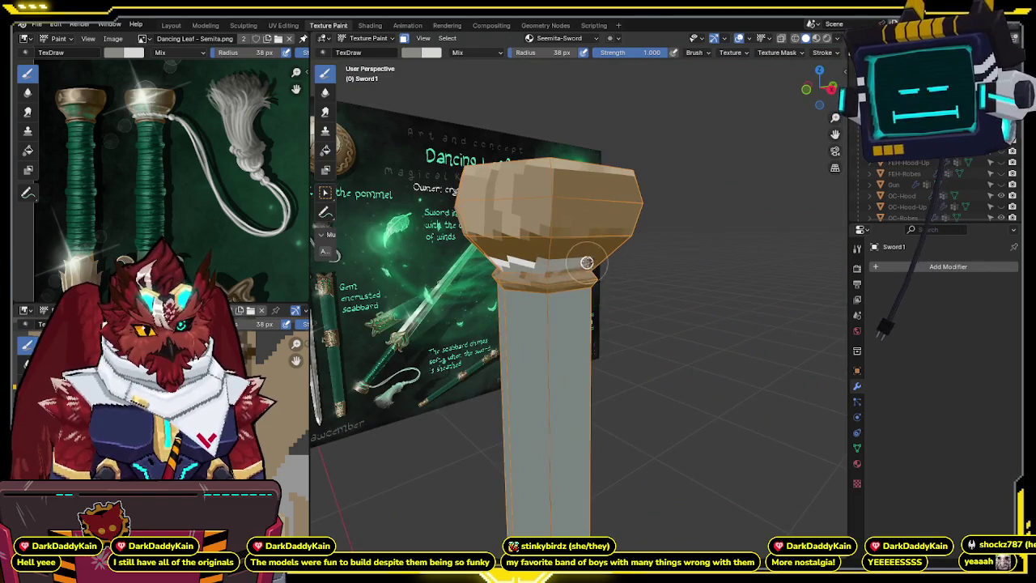
left_click_drag(603, 257, 542, 263)
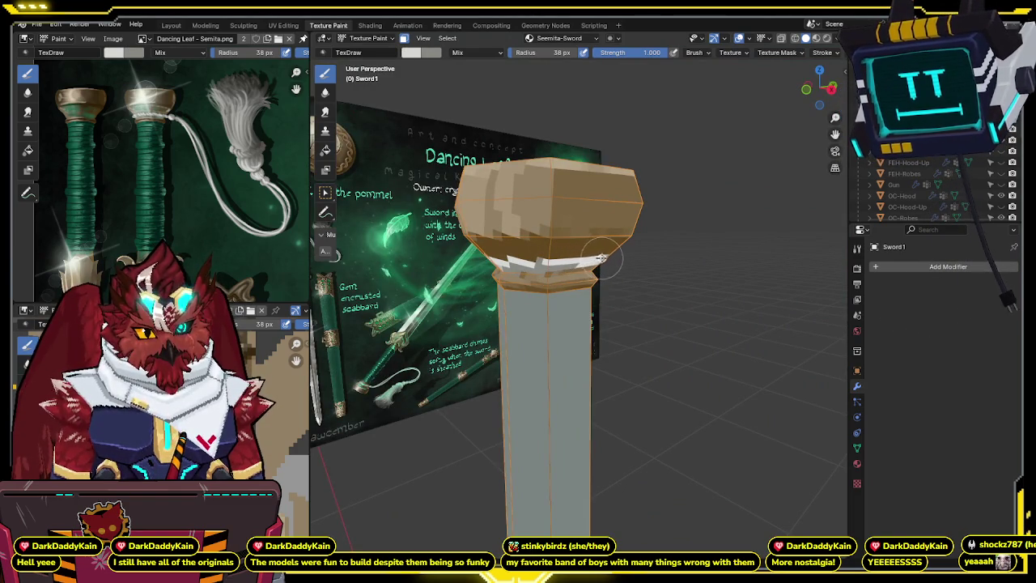
mouse_move(592, 261)
middle_mouse_down()
mouse_move(555, 245)
mouse_move(550, 255)
middle_mouse_up()
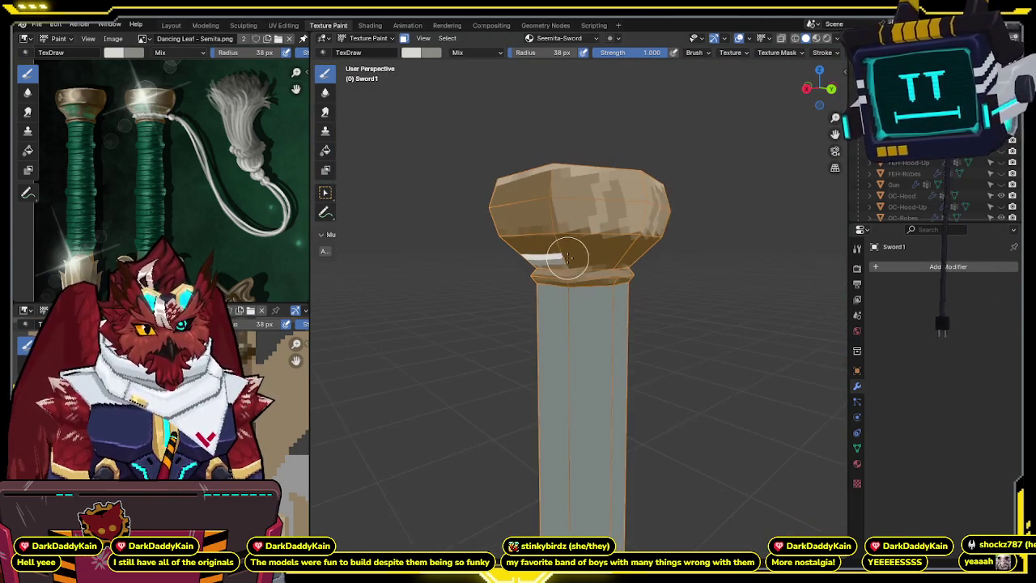
left_click(831, 88)
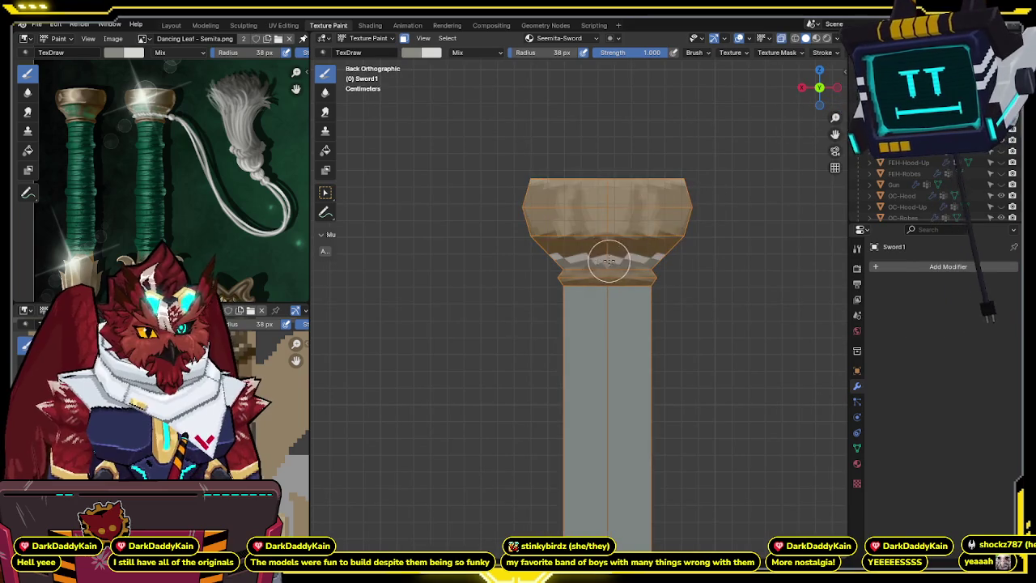
- Step through undo/redo to keep the blocky white band over the smudged version
key("ctrl+z")
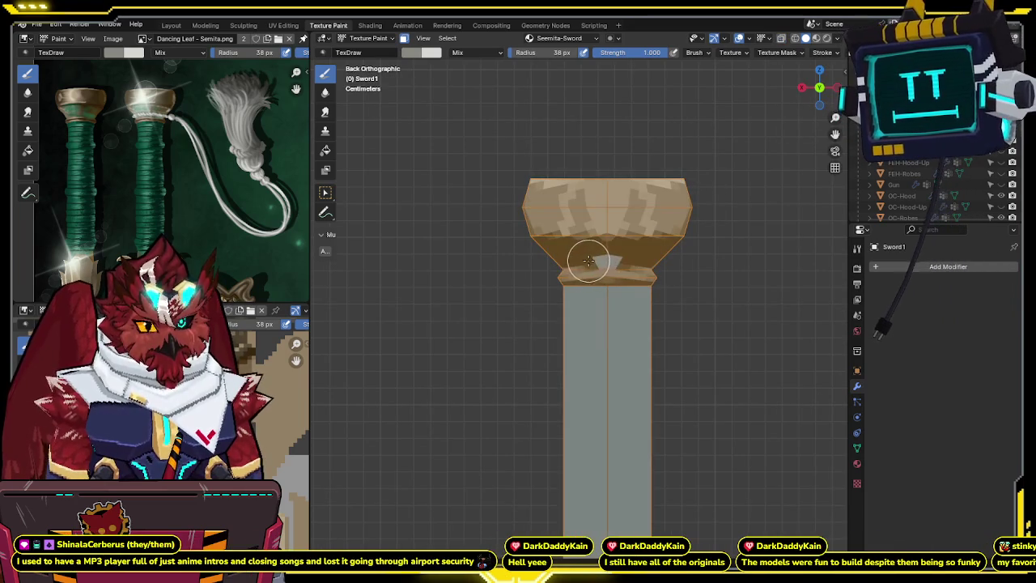
key("ctrl+shift+z")
key("ctrl+z")
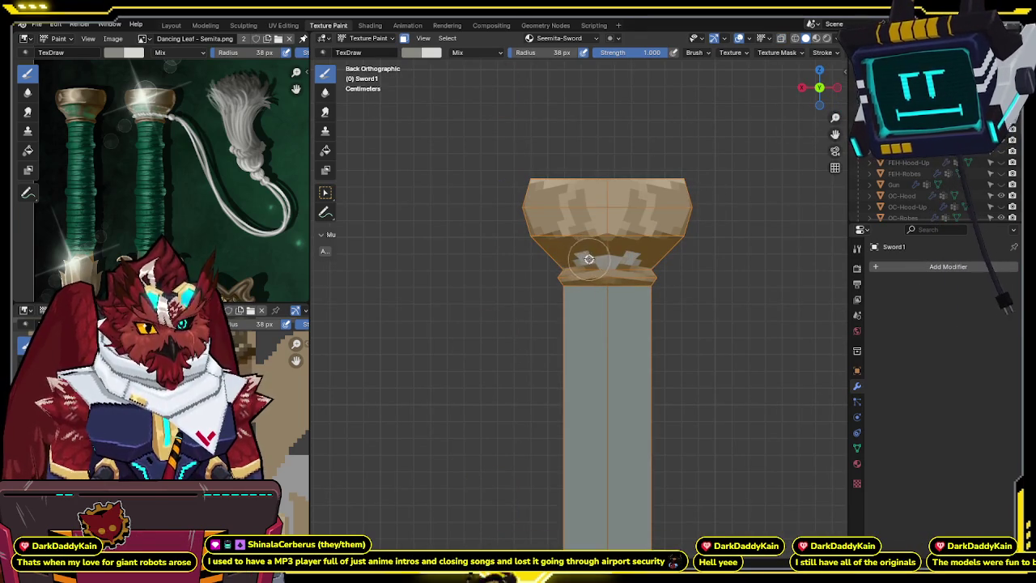
key("ctrl+z")
key("ctrl+shift+z")
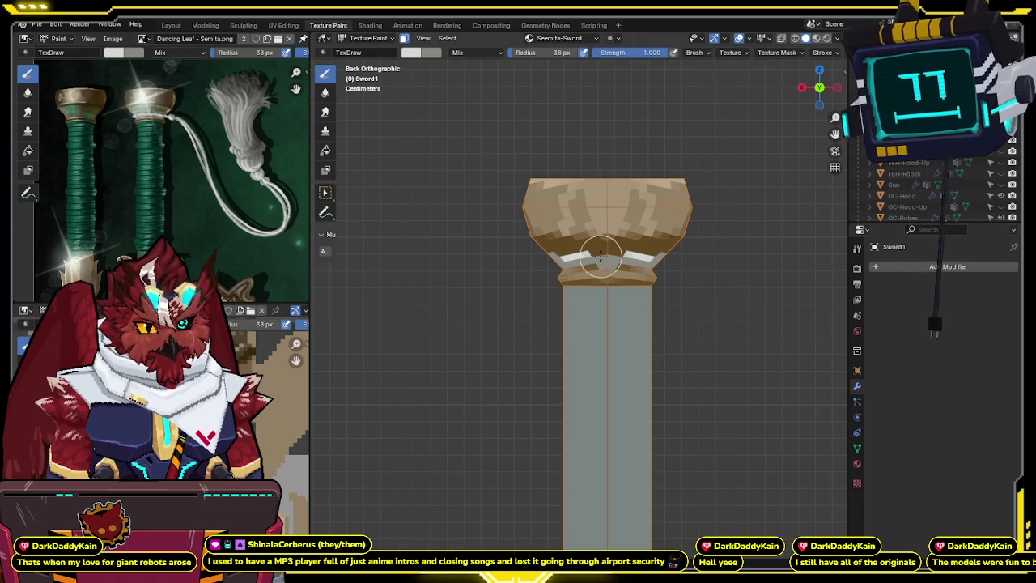
- Lower the brush strength to 0.464
middle_click_drag(612, 256, 574, 252)
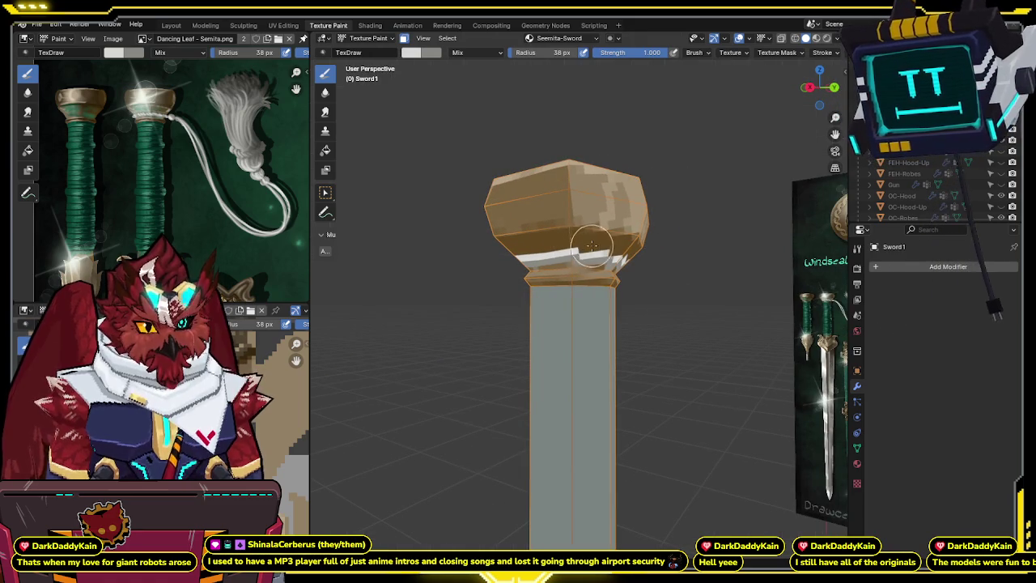
key("shift+f")
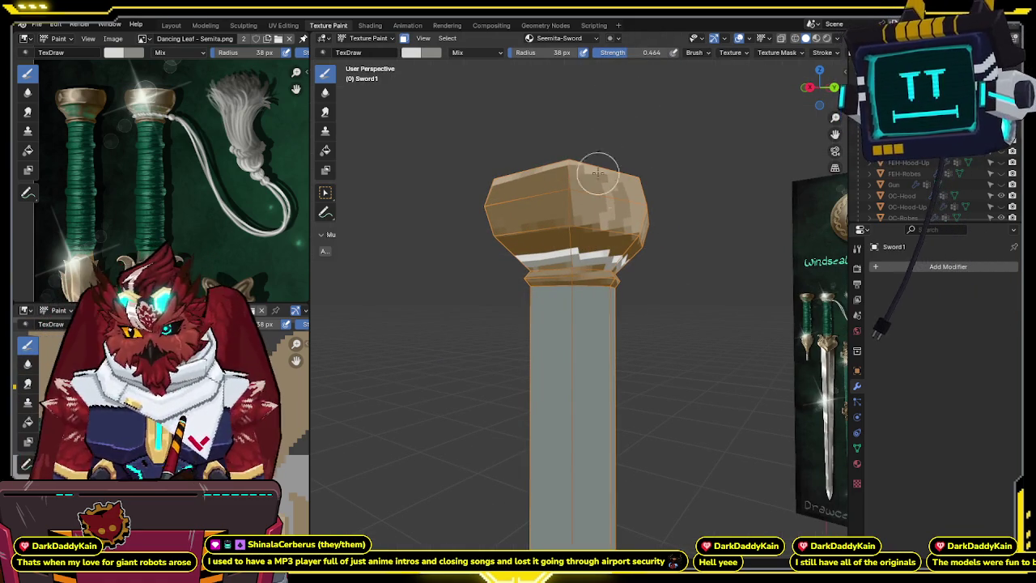
middle_click_drag(596, 151, 603, 237)
scroll(595, 243, "up", 1)
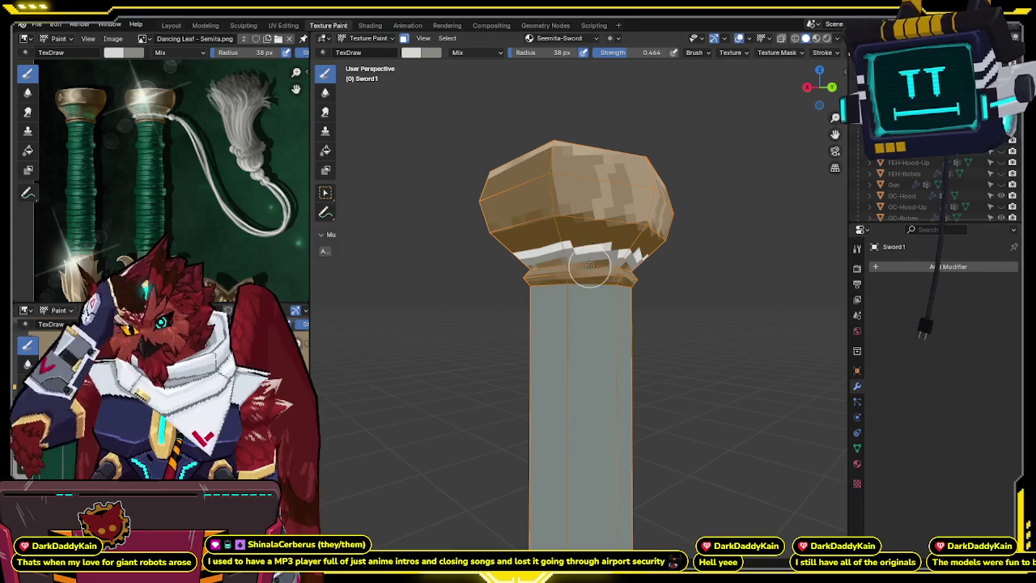
- Orbit around the pommel to review the painted band from several sides
mouse_move(592, 253)
middle_mouse_down()
mouse_move(647, 236)
mouse_move(578, 197)
middle_mouse_up()
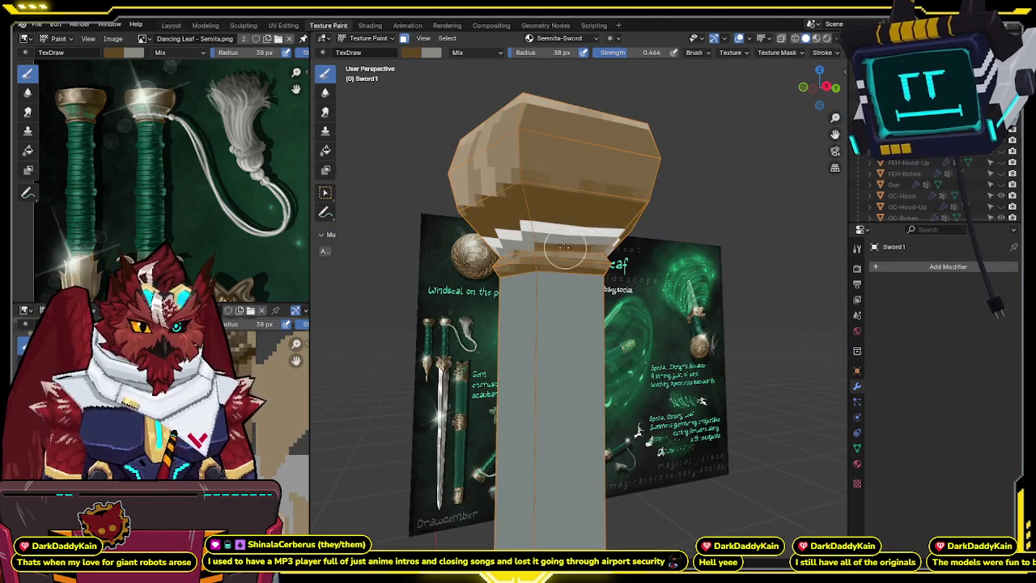
middle_click_drag(573, 248, 622, 250)
mouse_move(551, 244)
middle_mouse_down()
mouse_move(536, 255)
mouse_move(558, 248)
mouse_move(554, 257)
middle_mouse_up()
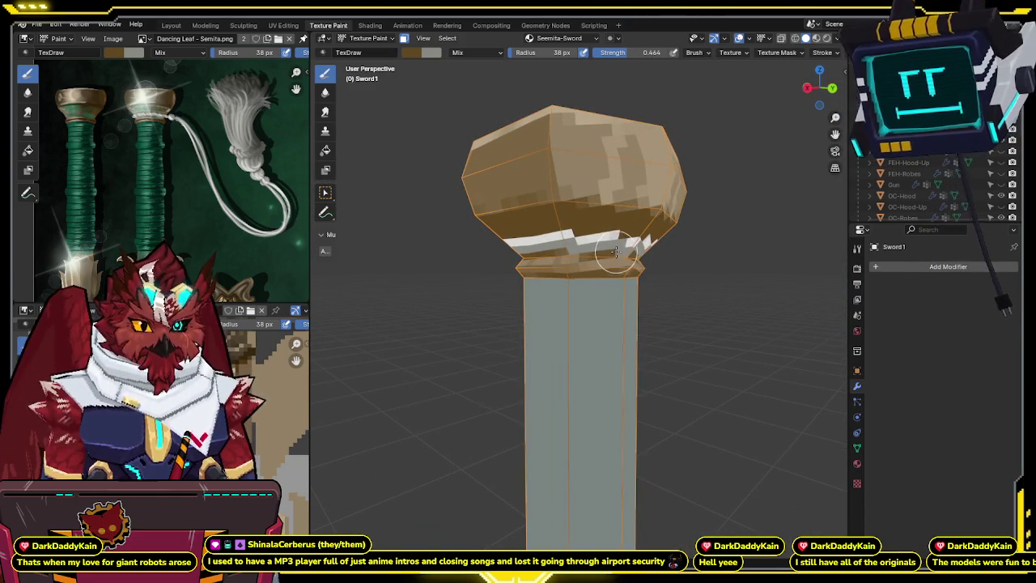
mouse_move(631, 221)
middle_mouse_down()
mouse_move(576, 251)
mouse_move(598, 236)
middle_mouse_up()
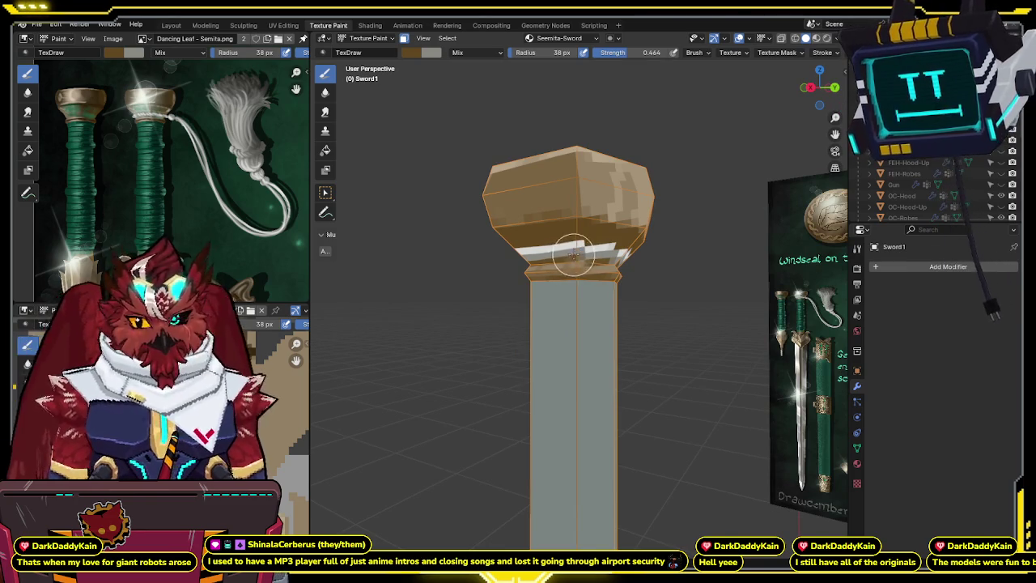
mouse_move(573, 256)
middle_mouse_down()
mouse_move(653, 273)
mouse_move(580, 208)
middle_mouse_up()
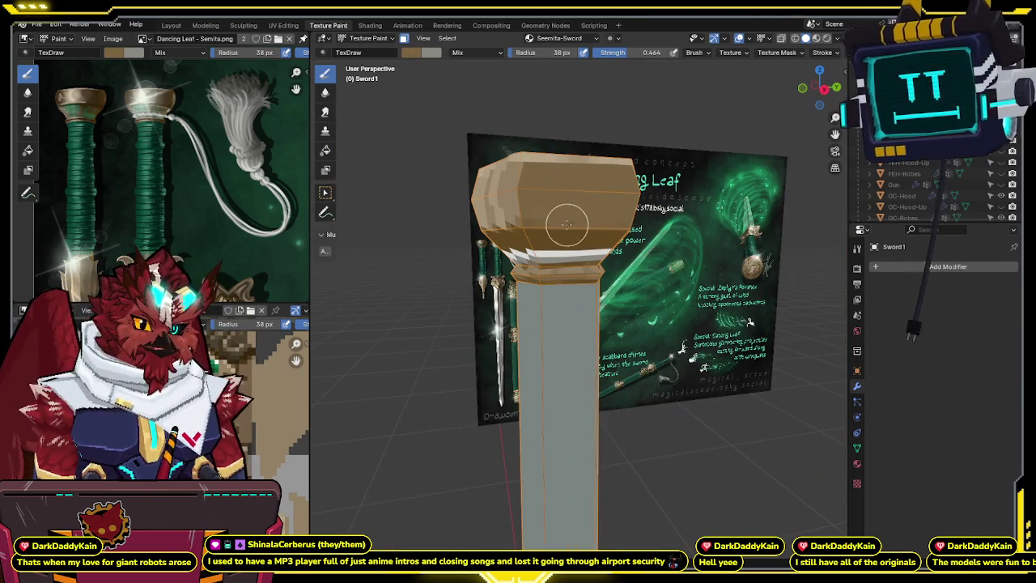
mouse_move(577, 214)
middle_mouse_down()
mouse_move(688, 217)
mouse_move(566, 235)
mouse_move(682, 229)
mouse_move(603, 243)
middle_mouse_up()
key("ctrl+Tab")
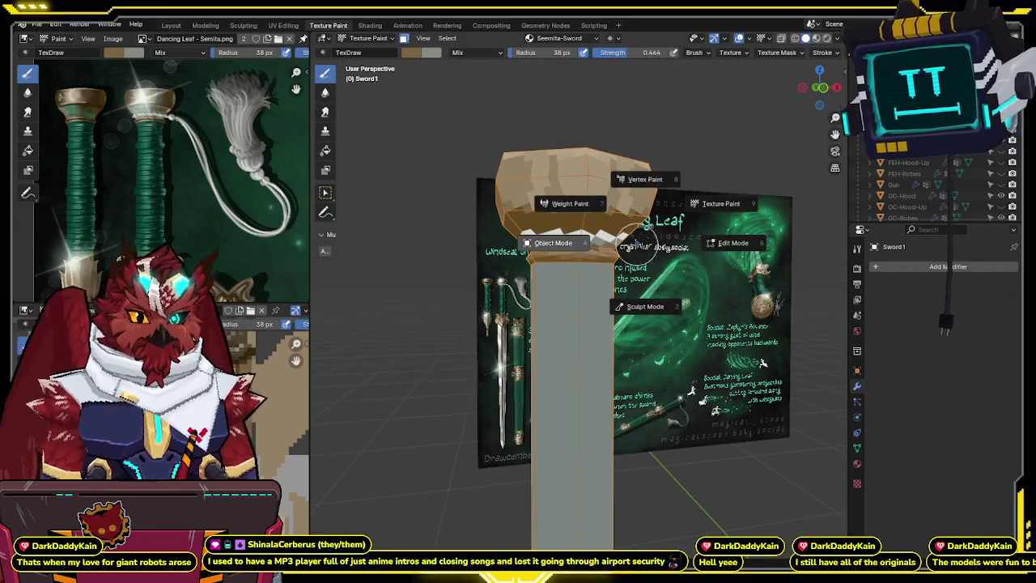
- Leave and re-enter Texture Paint, framing the grip in a head-on front view
left_click(569, 245)
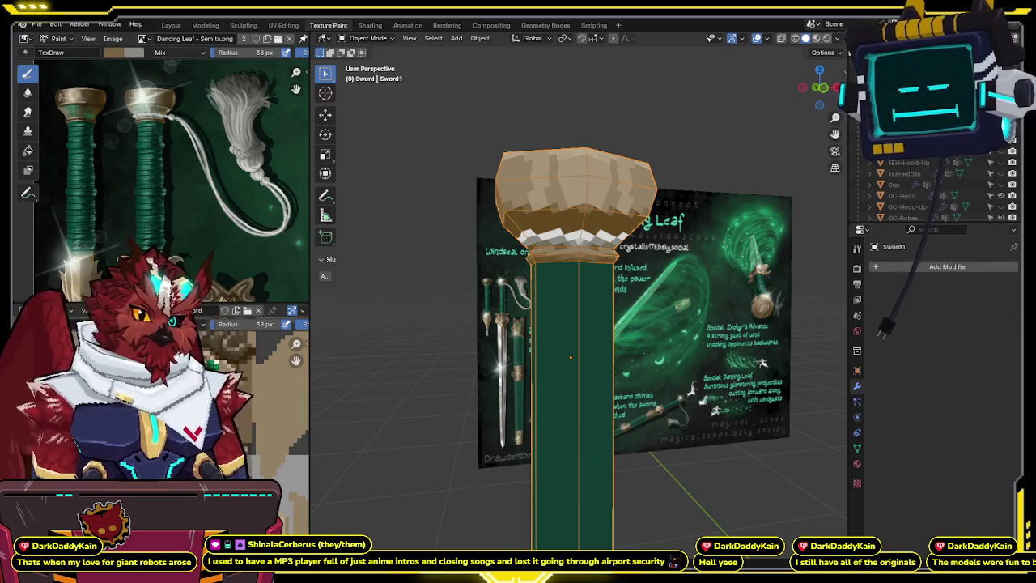
middle_click_drag(633, 377, 594, 294)
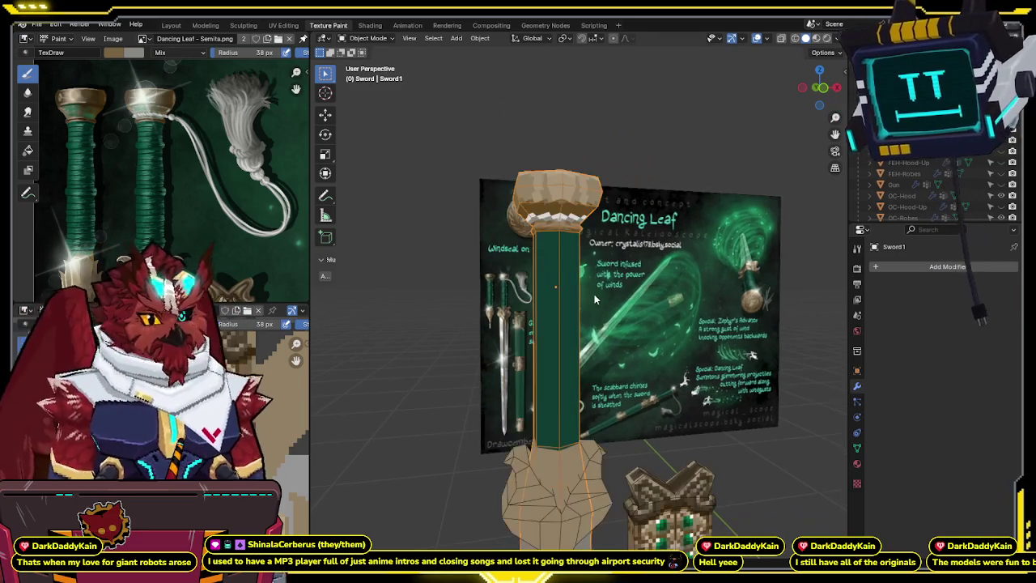
left_click(823, 89)
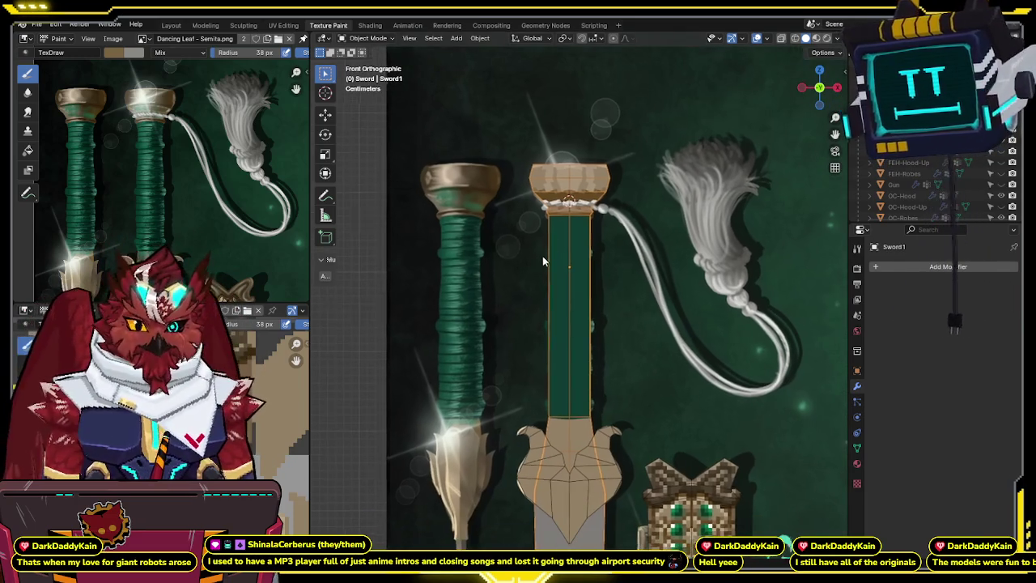
key("ctrl+Tab")
left_click(668, 235)
scroll(545, 285, "up", 3)
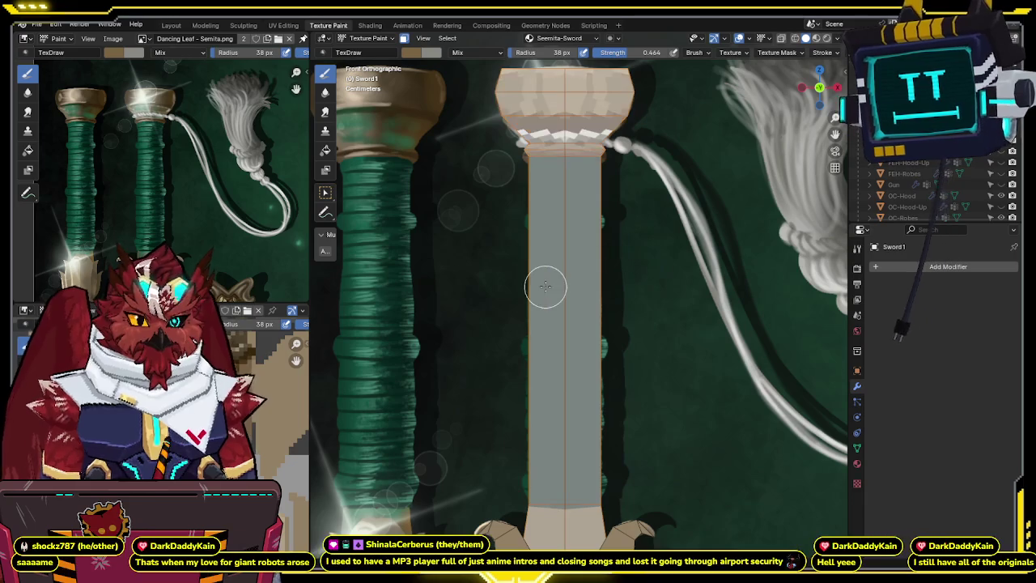
middle_click_drag(557, 273, 573, 269)
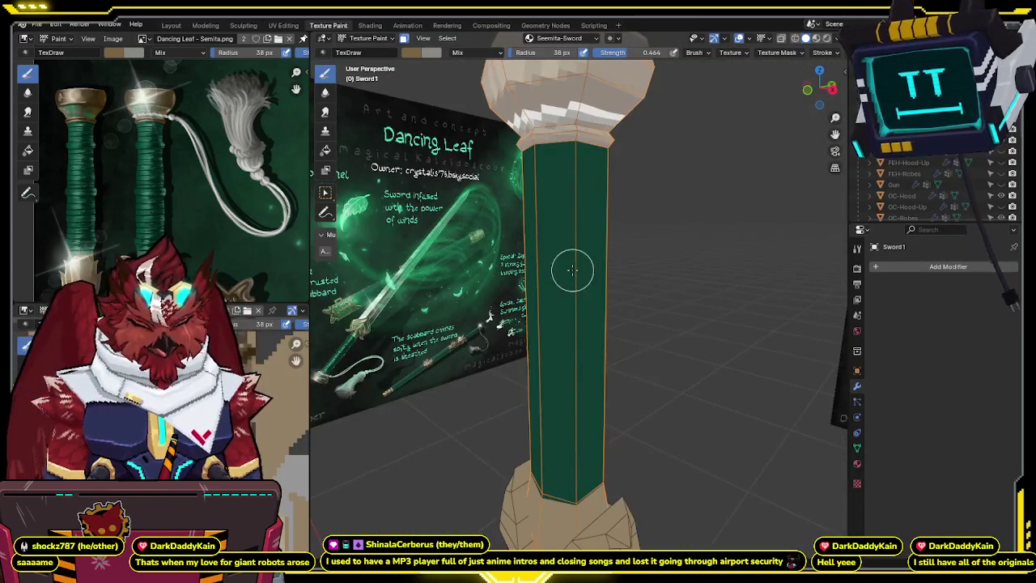
key("KP_1")
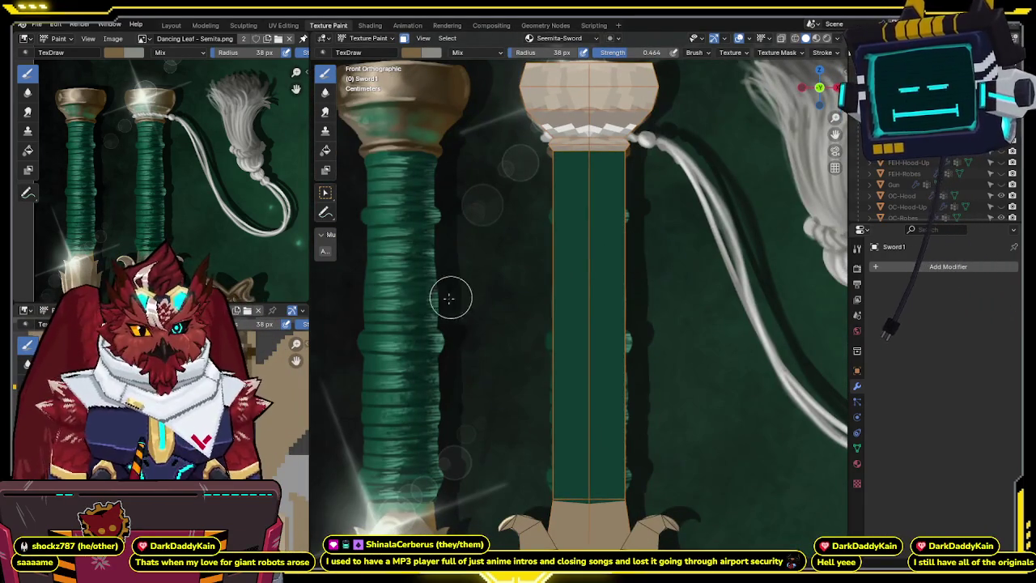
- Sample the grip's green as brush colour at strength 1.000
key("s")
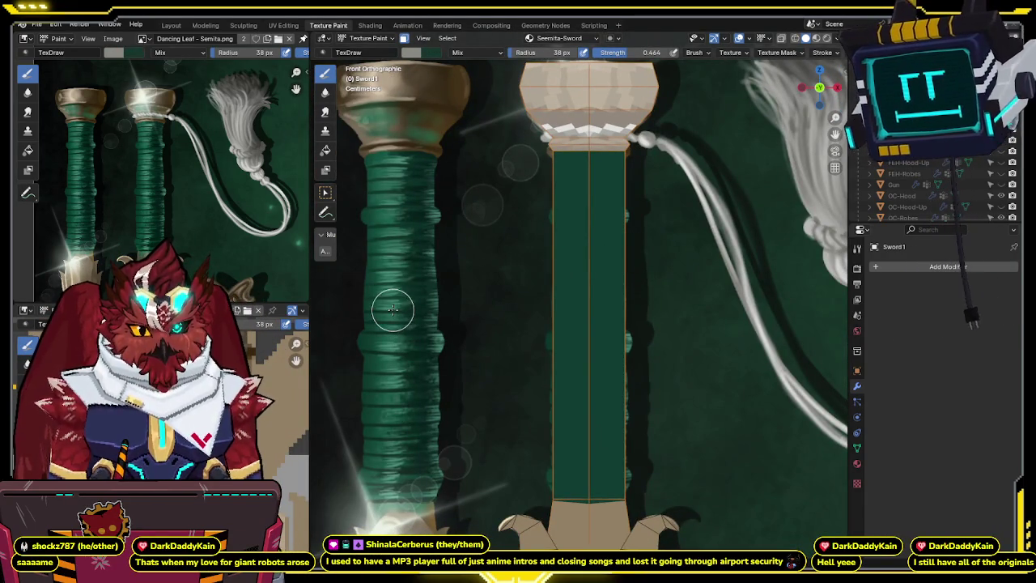
key("s")
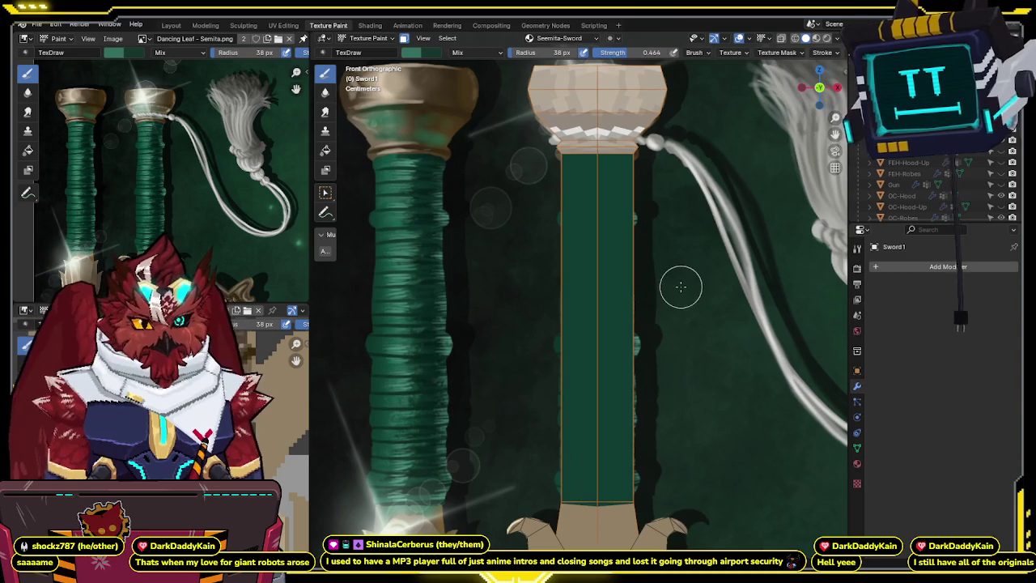
key("shift+f")
left_click(678, 208)
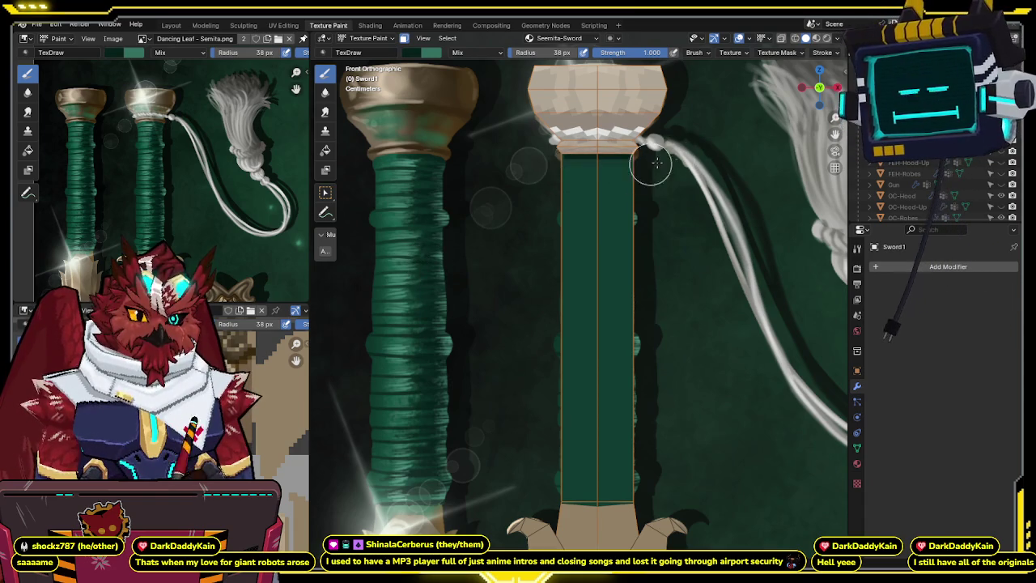
- Orbit the sword and return to a front view showing the lower grip and guard
middle_click_drag(634, 166, 592, 165)
mouse_move(581, 130)
middle_mouse_down()
mouse_move(639, 134)
mouse_move(700, 176)
middle_mouse_up()
key("KP_1")
scroll(701, 176, "down", 3)
scroll(624, 225, "up", 3)
middle_click_drag(624, 224, 604, 290, "shift")
scroll(603, 290, "up", 1)
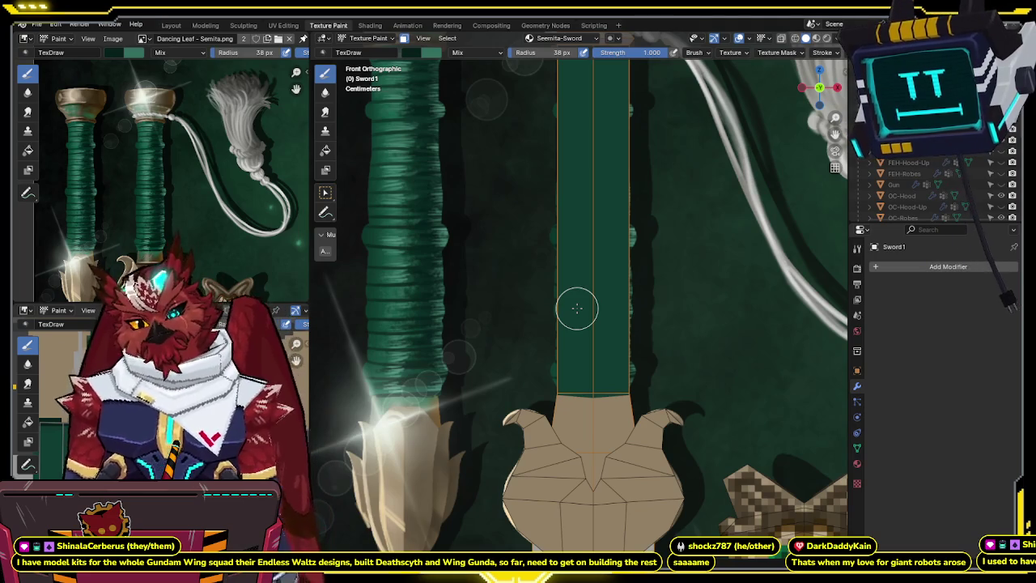
- Zoom into the handle in front view and stroke one thin dark band below the pommel
middle_click_drag(693, 268, 615, 234, "shift")
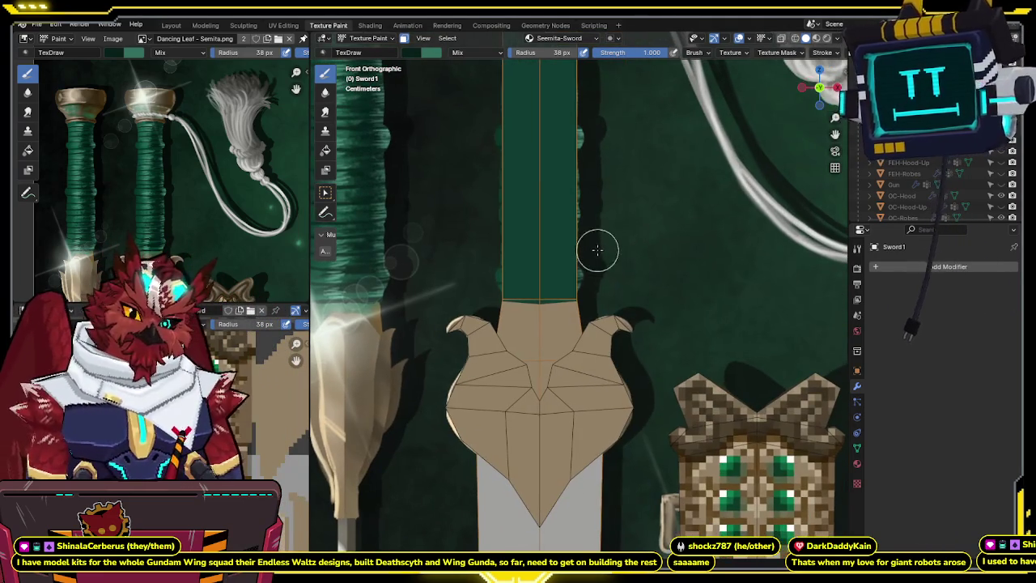
mouse_move(542, 298)
middle_mouse_down()
mouse_move(594, 296)
mouse_move(591, 235)
middle_mouse_up()
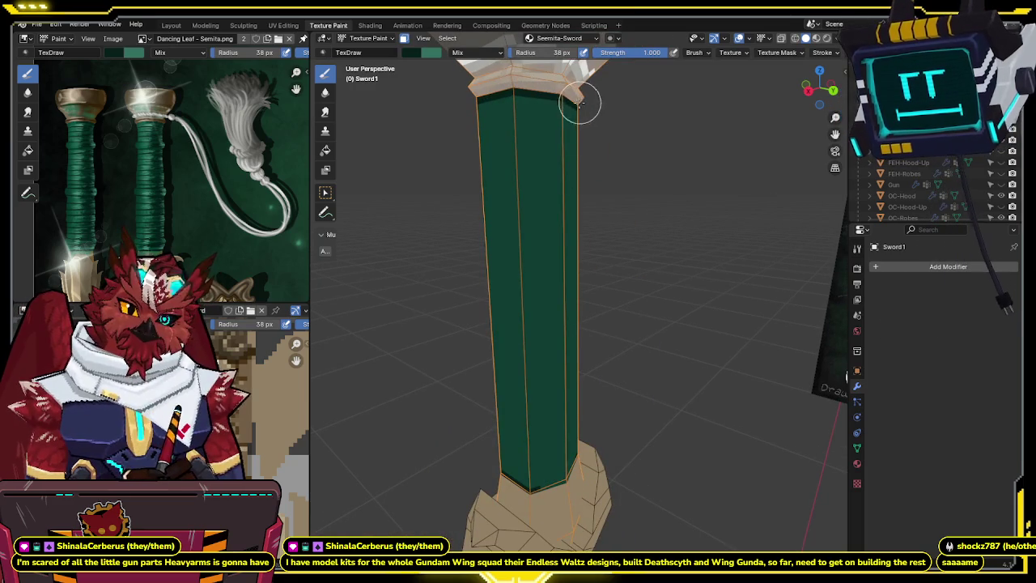
middle_click_drag(580, 101, 622, 212)
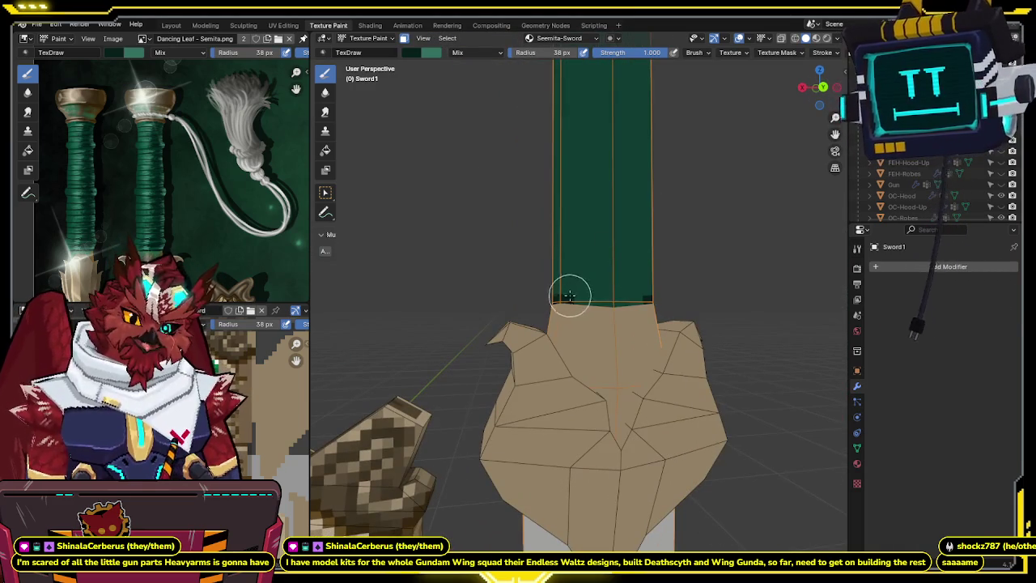
mouse_move(606, 302)
middle_mouse_down()
mouse_move(532, 329)
mouse_move(640, 301)
mouse_move(585, 192)
mouse_move(576, 226)
middle_mouse_up()
key("KP_1")
scroll(585, 192, "up", 2)
scroll(585, 208, "up", 1)
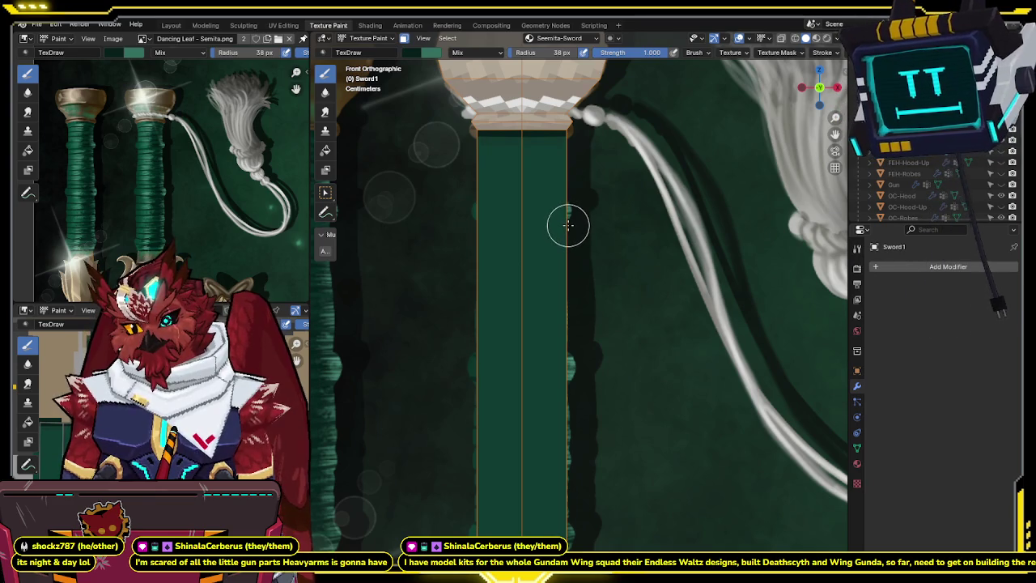
mouse_move(568, 226)
middle_mouse_down("shift")
mouse_move(585, 213)
mouse_move(559, 192)
middle_mouse_up("shift")
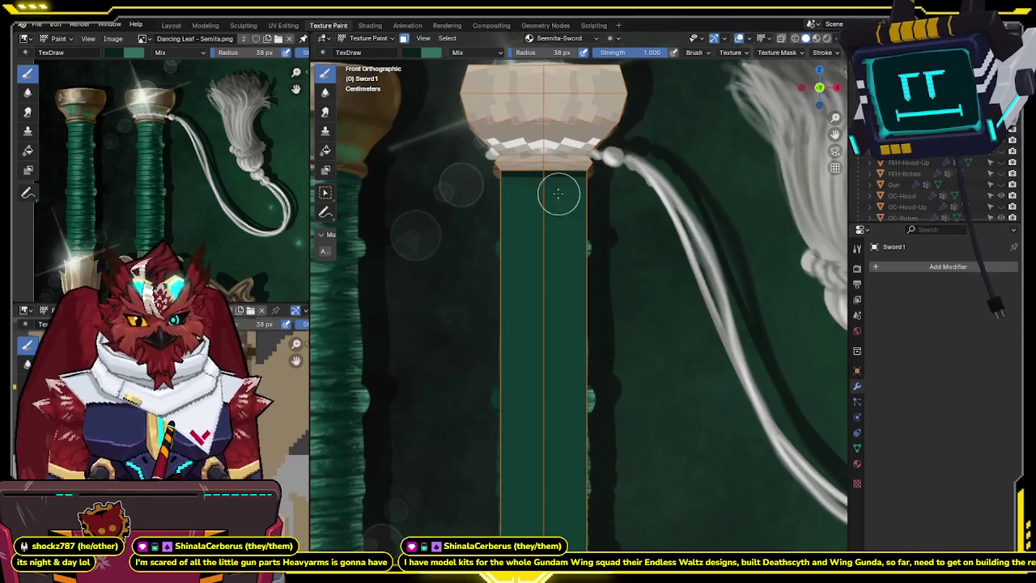
scroll(570, 167, "up", 1)
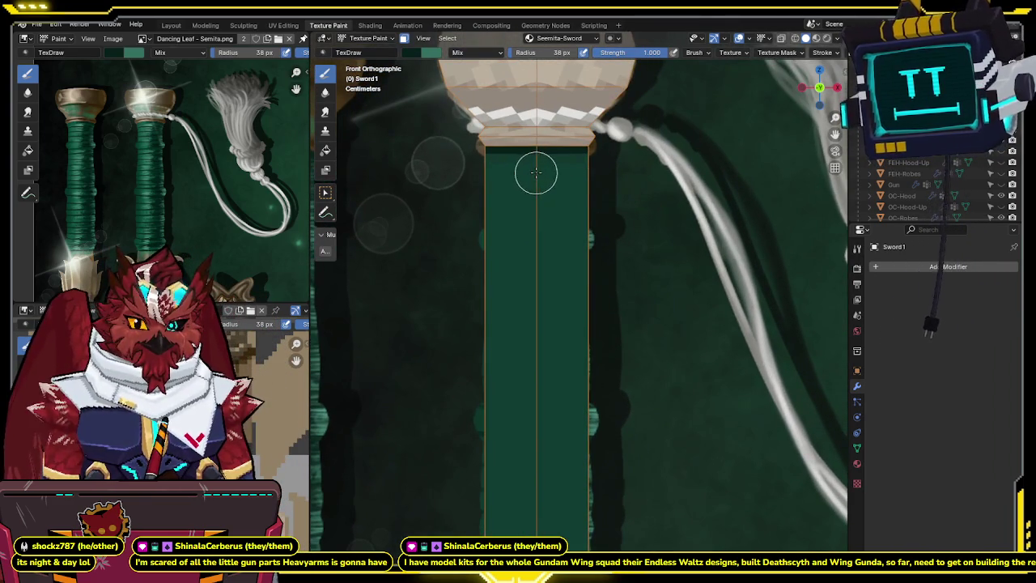
left_click_drag(491, 176, 587, 175)
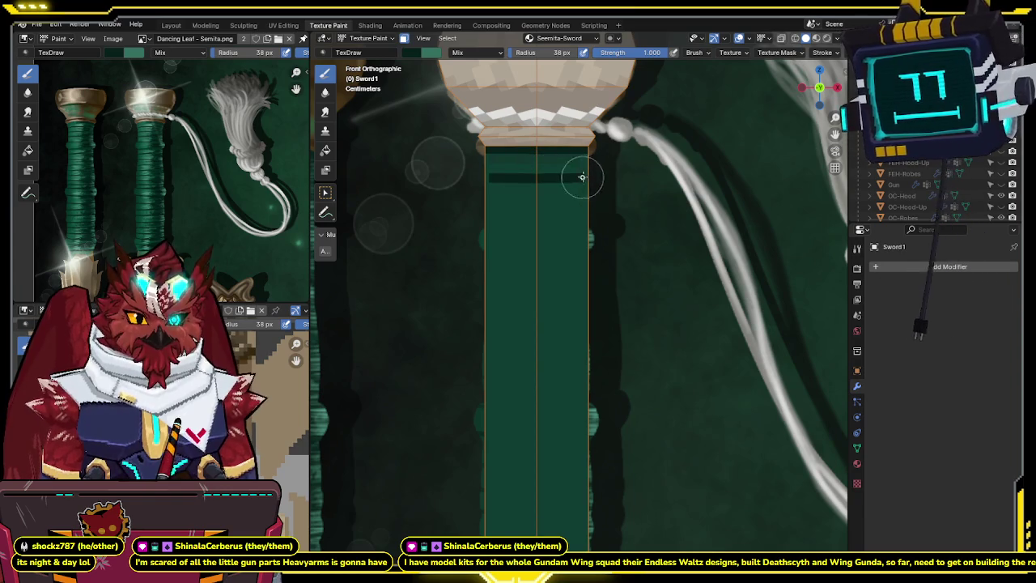
middle_click_drag(581, 176, 535, 158)
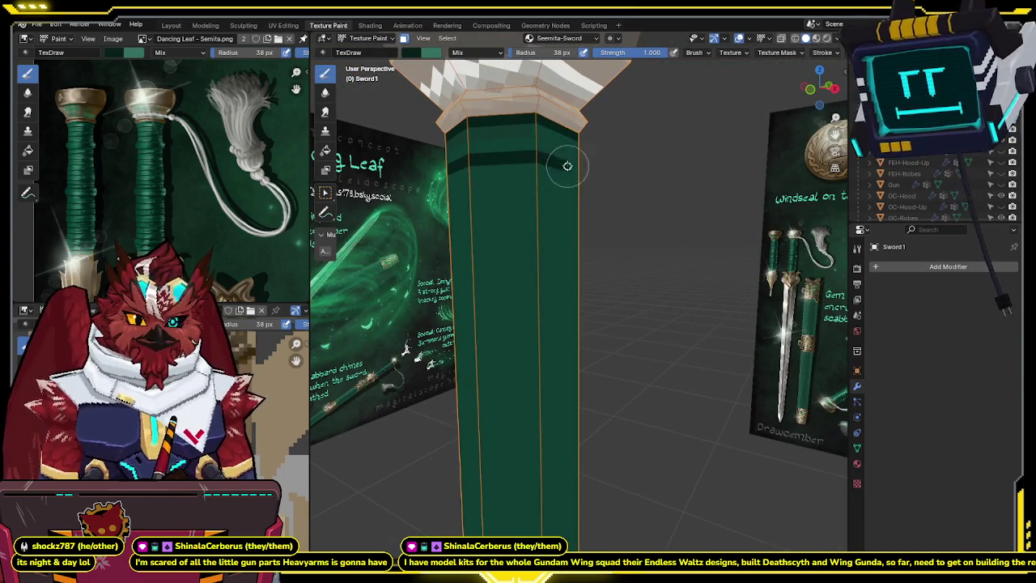
key("KP_1")
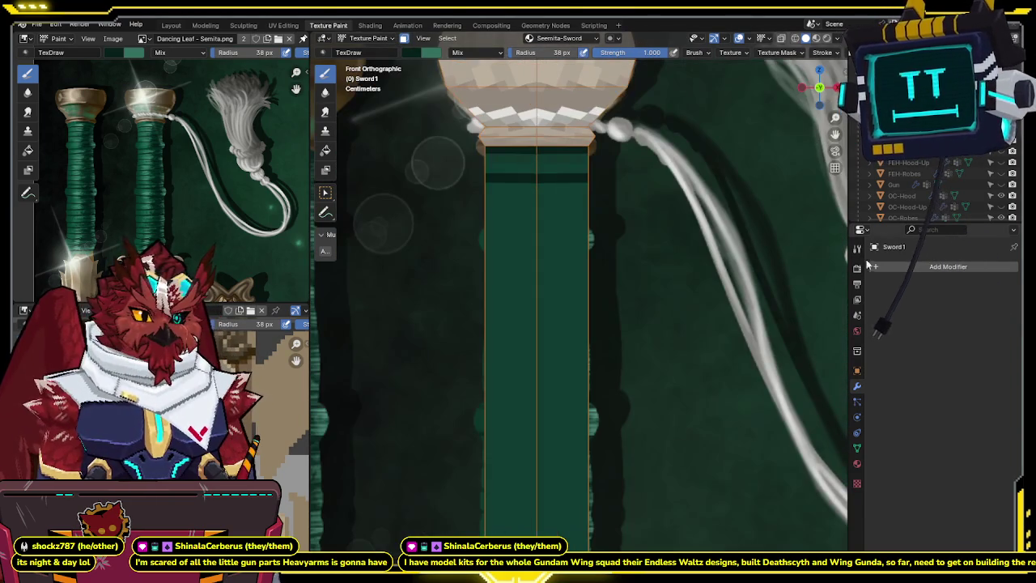
- Show the Tool settings and paint dark horizontal bands down the upper grip
left_click(857, 248)
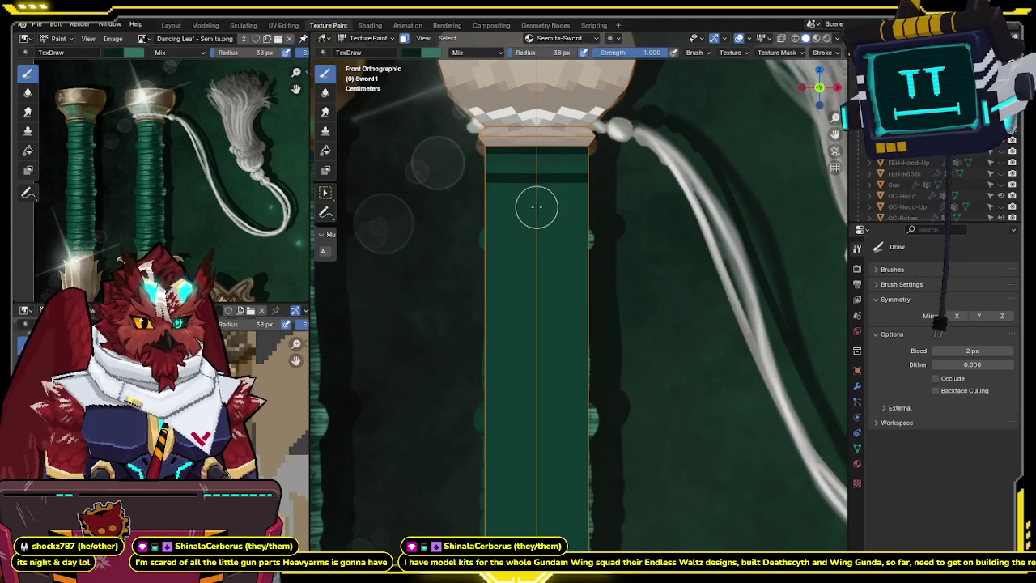
left_click_drag(562, 210, 584, 209)
middle_click_drag(546, 230, 546, 193, "shift")
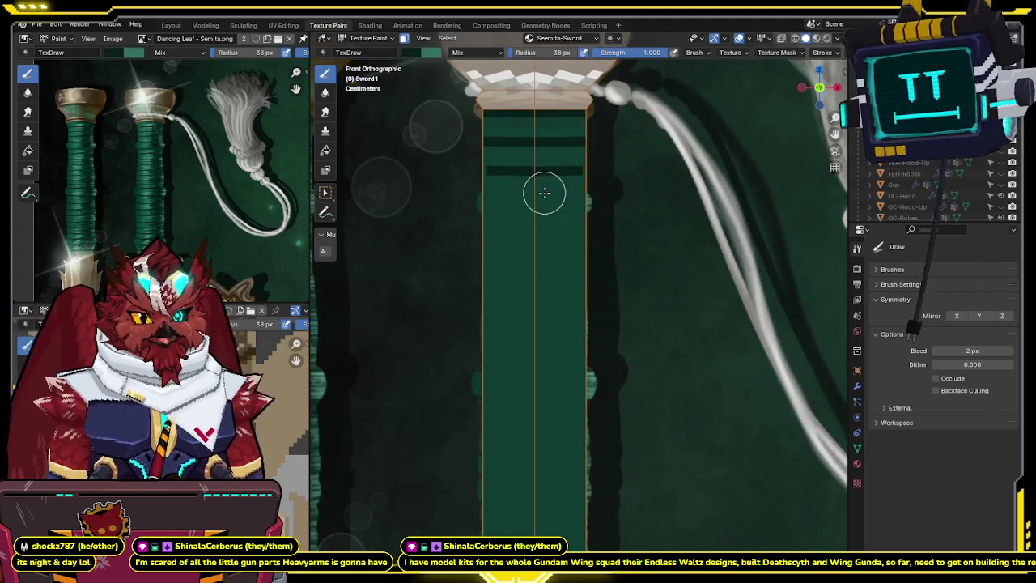
left_click_drag(505, 199, 564, 199)
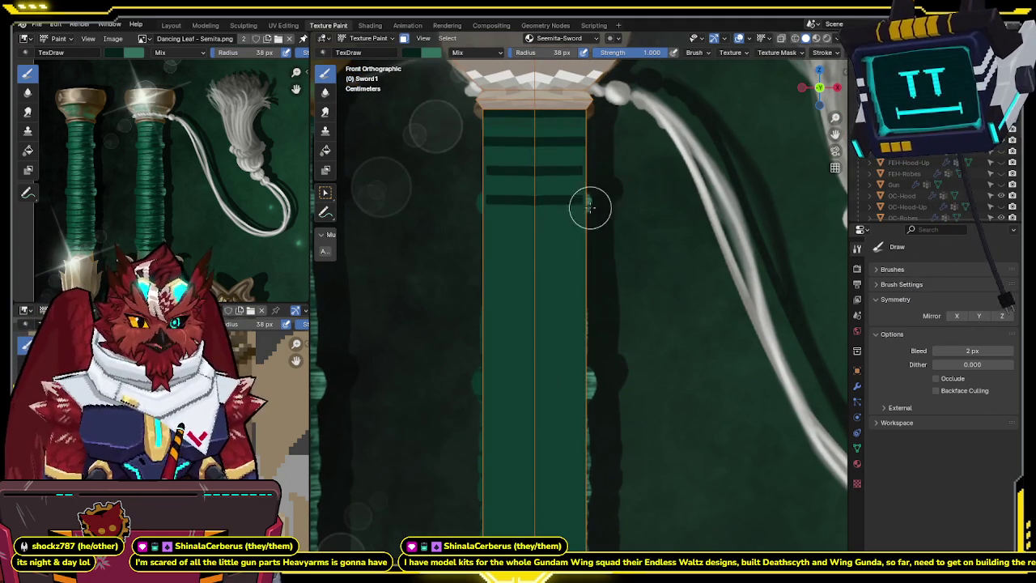
left_click_drag(488, 229, 585, 229)
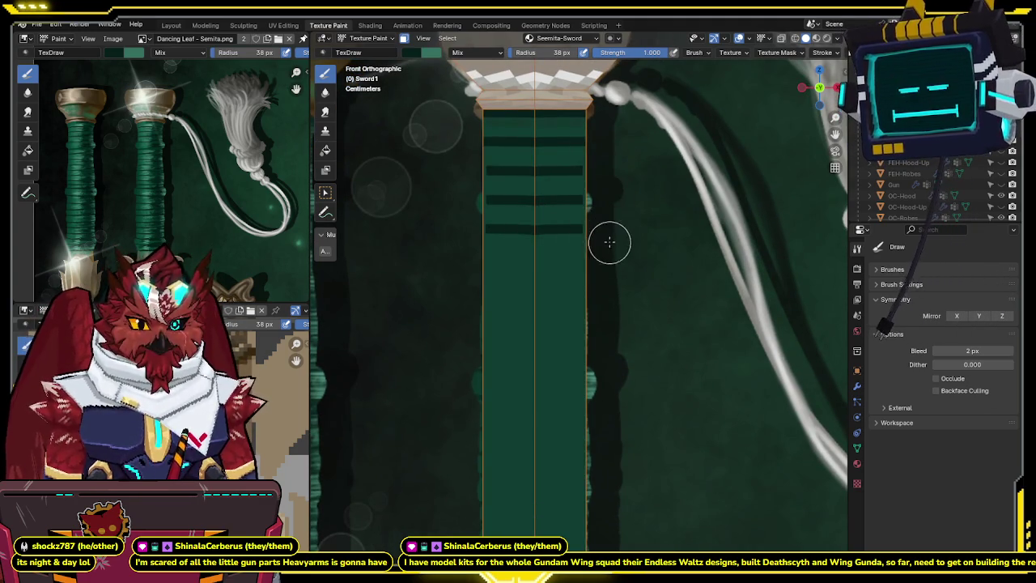
middle_click_drag(608, 235, 559, 169, "shift")
left_click_drag(518, 186, 592, 207)
middle_click_drag(548, 212, 544, 202, "shift")
left_click_drag(518, 231, 586, 255)
- Add mirrored dark bands down to the grip's bottom and view them in perspective
left_click_drag(514, 285, 590, 286)
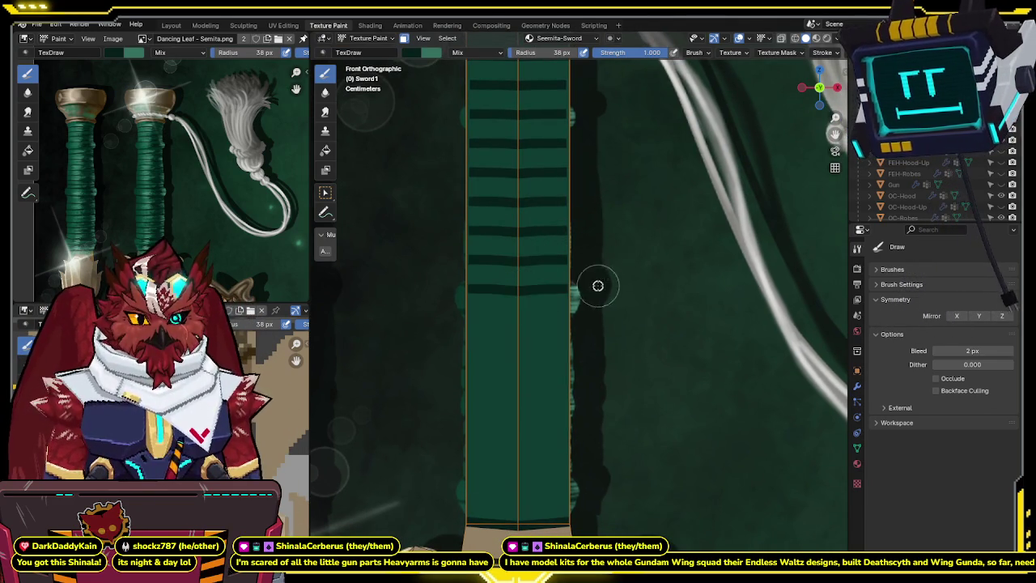
left_click_drag(519, 317, 590, 315)
middle_click_drag(570, 318, 563, 252, "shift")
left_click_drag(502, 280, 551, 281)
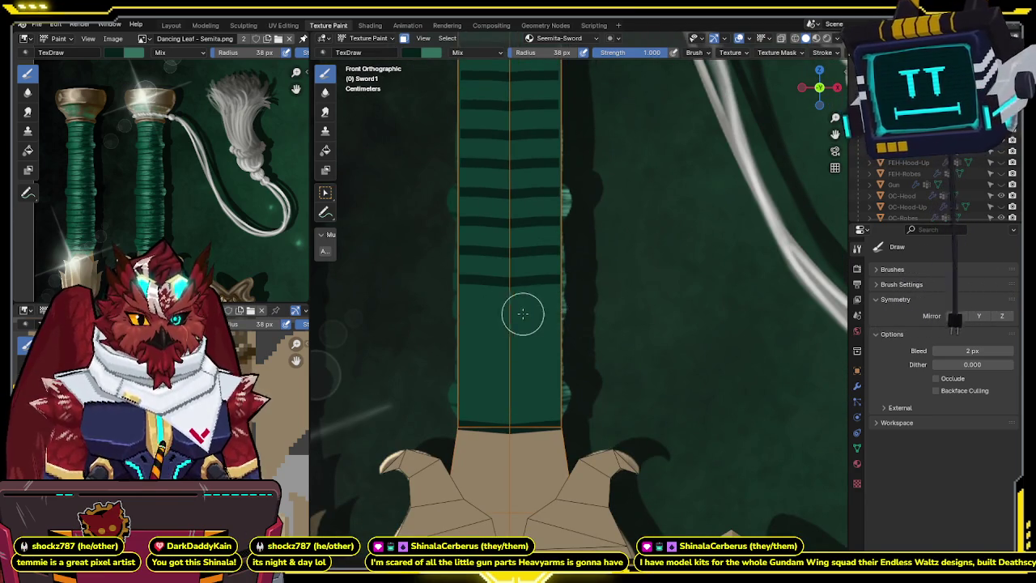
left_click_drag(531, 311, 572, 309)
left_click_drag(521, 341, 565, 336)
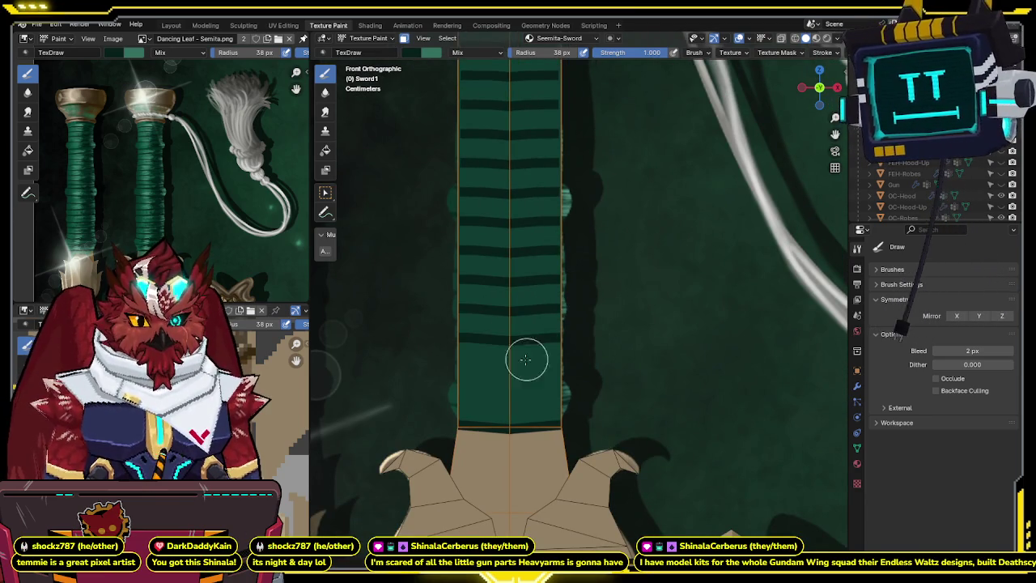
left_click_drag(510, 397, 613, 388)
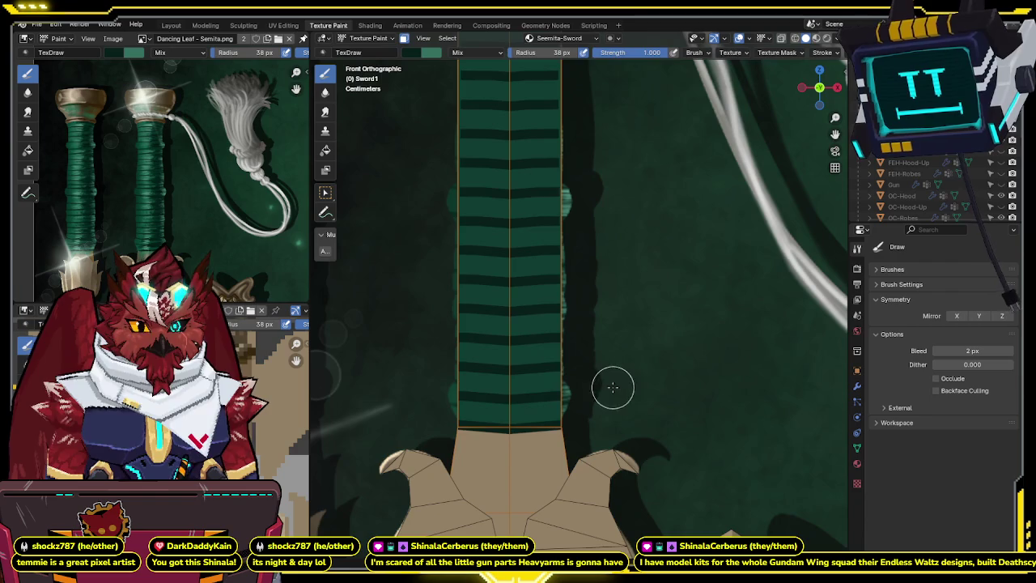
middle_click_drag(604, 330, 929, 386)
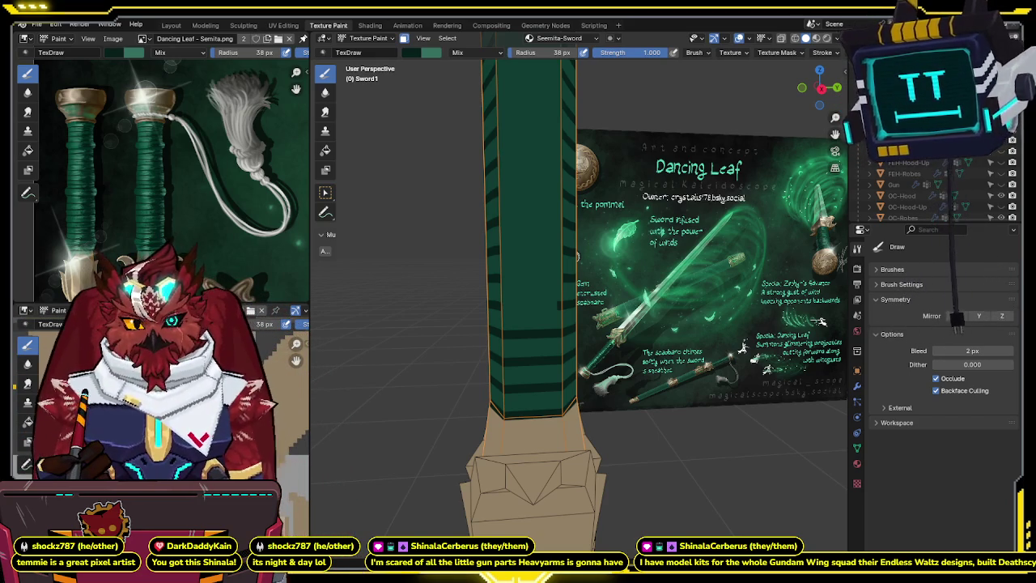
- Orbit around the banded green grip from several angles to check band coverage
middle_click_drag(451, 230, 462, 232)
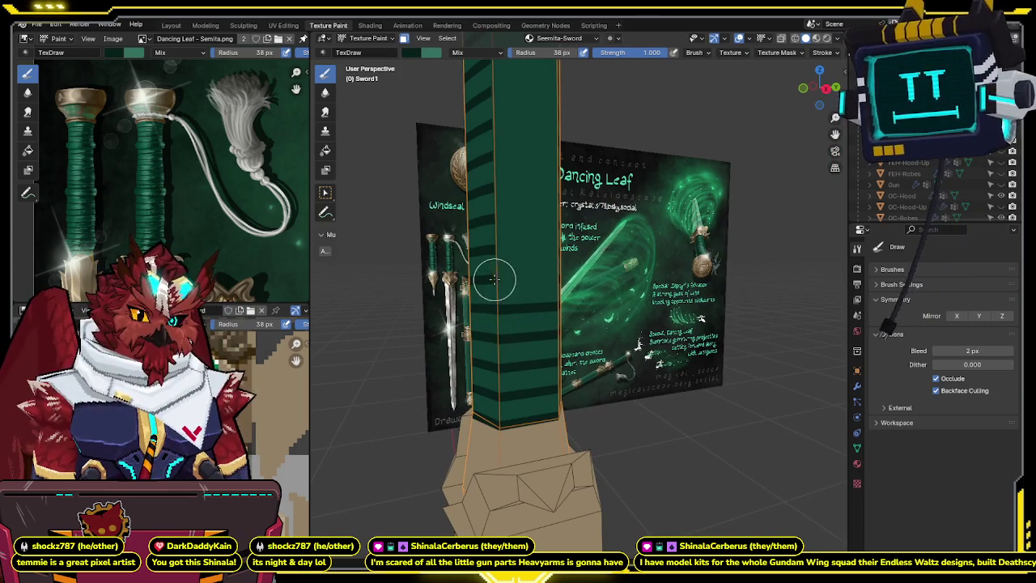
middle_click_drag(553, 279, 508, 254)
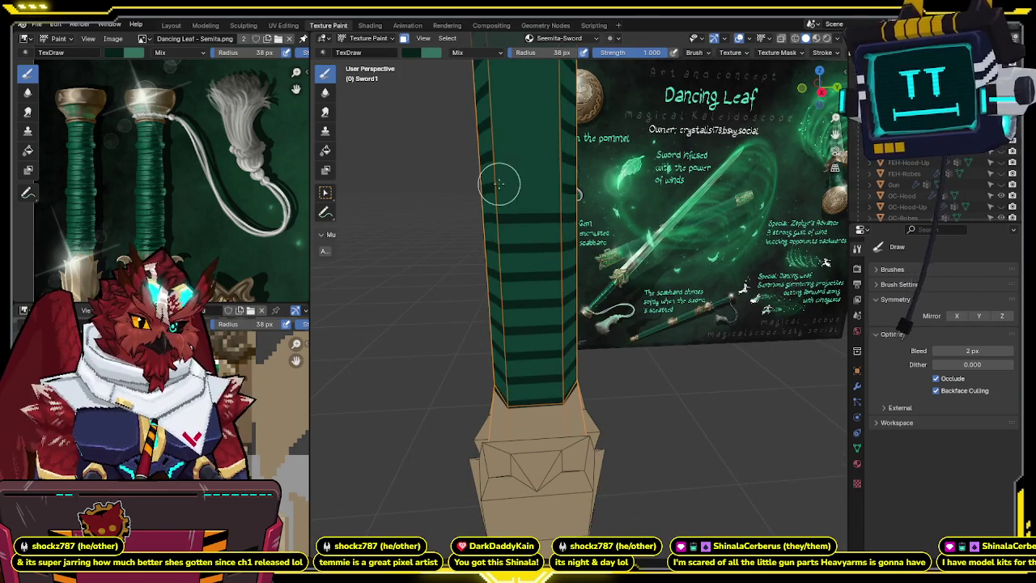
middle_click_drag(545, 189, 594, 203)
middle_click_drag(526, 242, 527, 203)
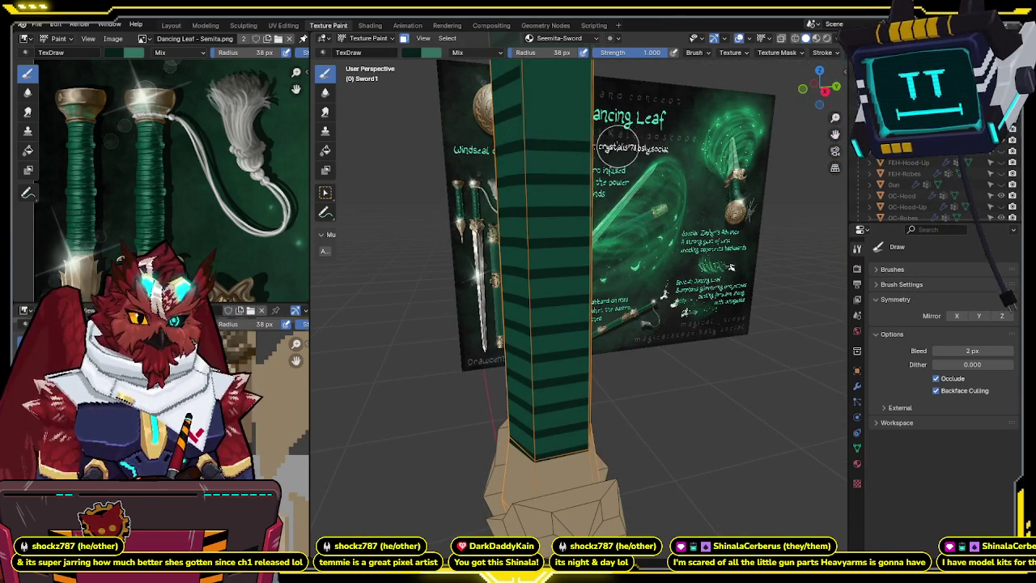
middle_click_drag(619, 150, 535, 159)
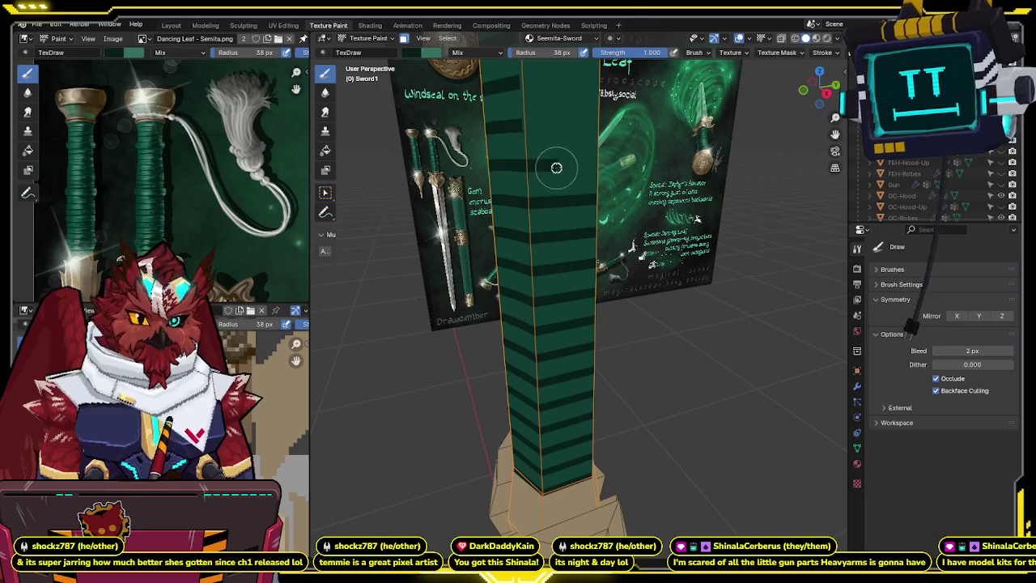
scroll(567, 150, "up", 2)
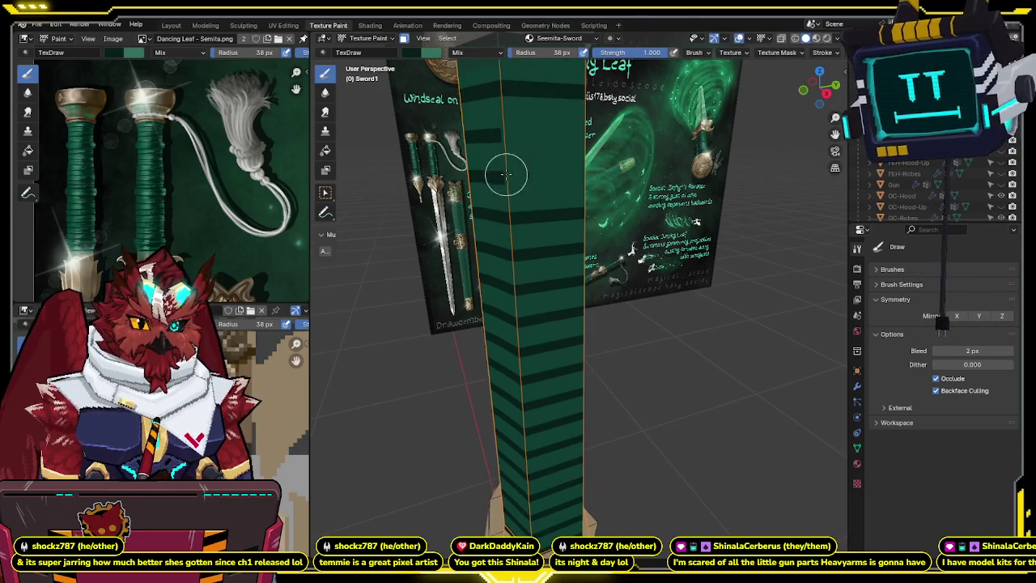
mouse_move(527, 136)
middle_mouse_down()
mouse_move(595, 204)
mouse_move(566, 192)
middle_mouse_up()
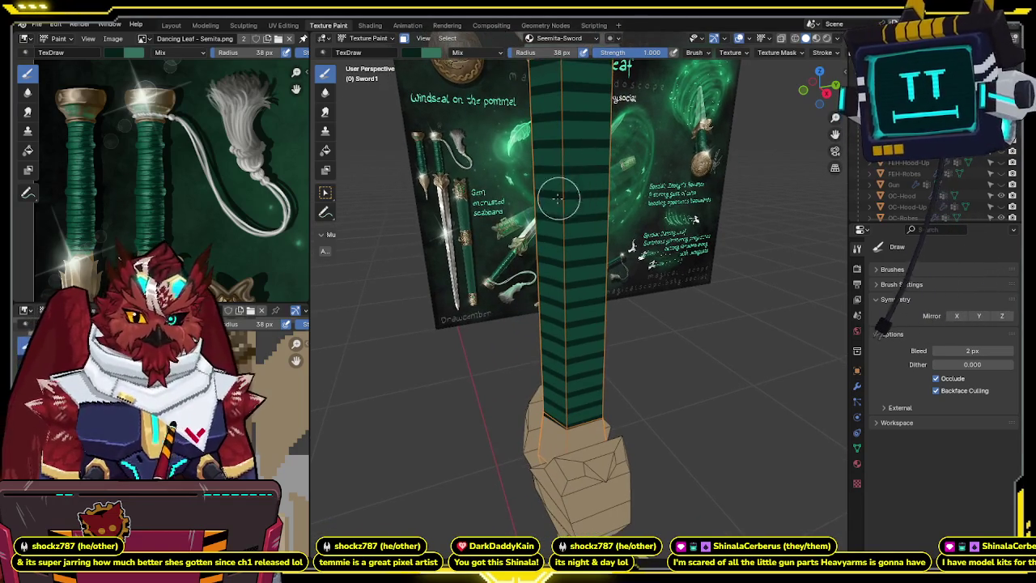
mouse_move(571, 151)
middle_mouse_down()
mouse_move(609, 169)
mouse_move(634, 51)
middle_mouse_up()
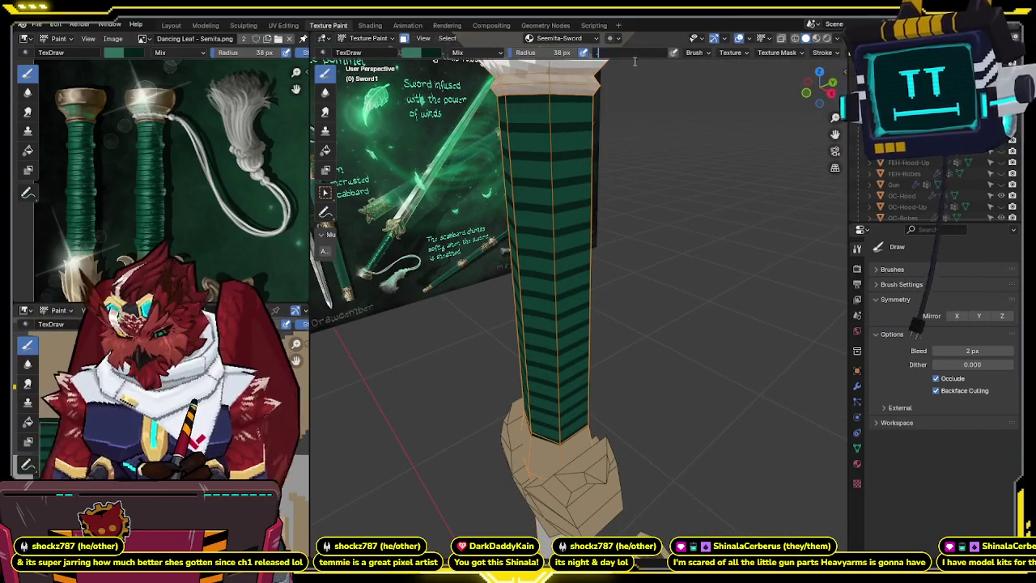
middle_click_drag(626, 154, 568, 150)
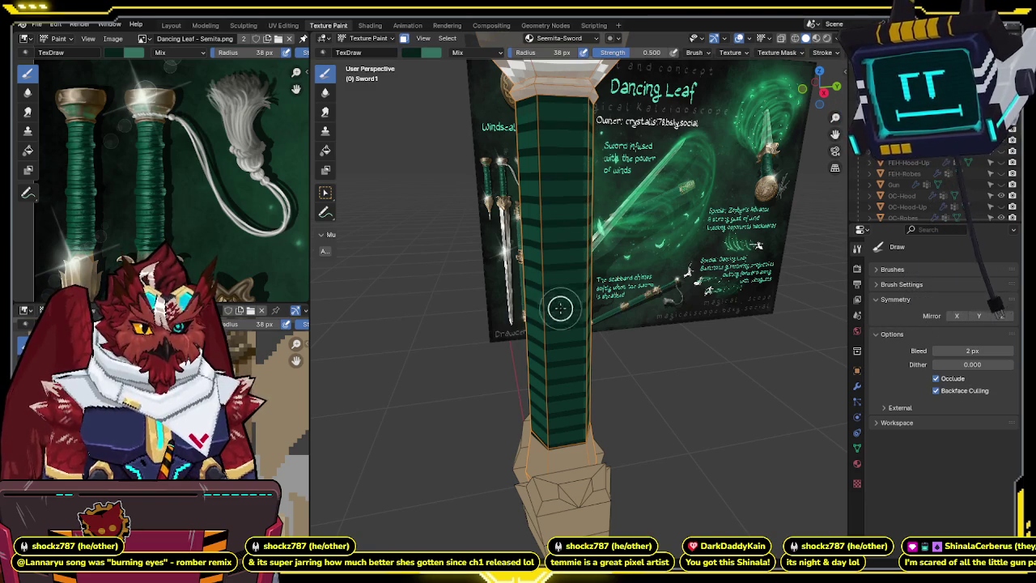
- Paint short lighter teal highlights across the grip's top bands, then return to a straight front view
mouse_move(556, 365)
middle_mouse_down()
mouse_move(571, 234)
mouse_move(688, 216)
mouse_move(671, 202)
mouse_move(657, 217)
middle_mouse_up()
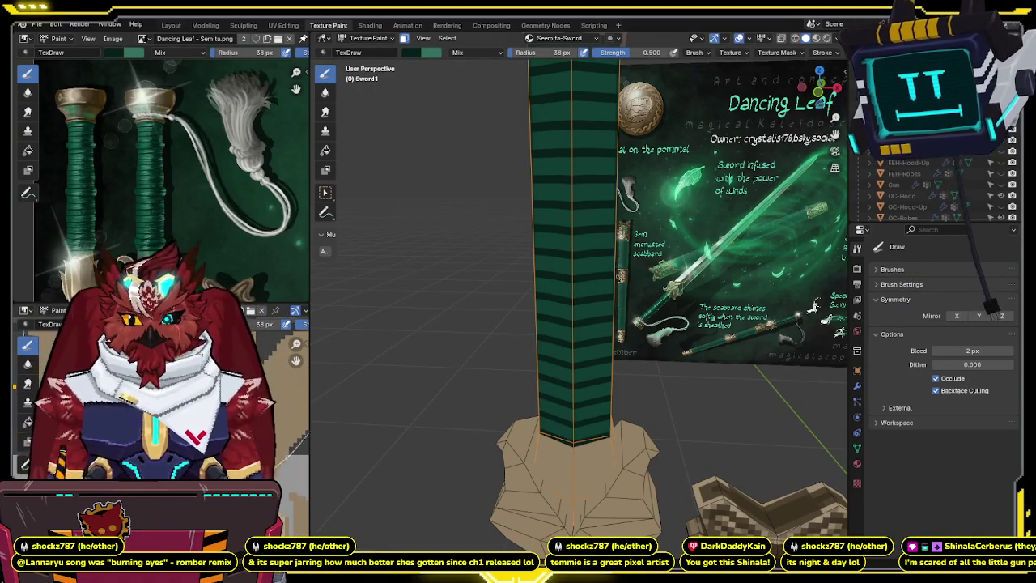
mouse_move(536, 296)
middle_mouse_down()
mouse_move(503, 306)
mouse_move(580, 293)
mouse_move(555, 201)
mouse_move(543, 229)
mouse_move(547, 208)
middle_mouse_up()
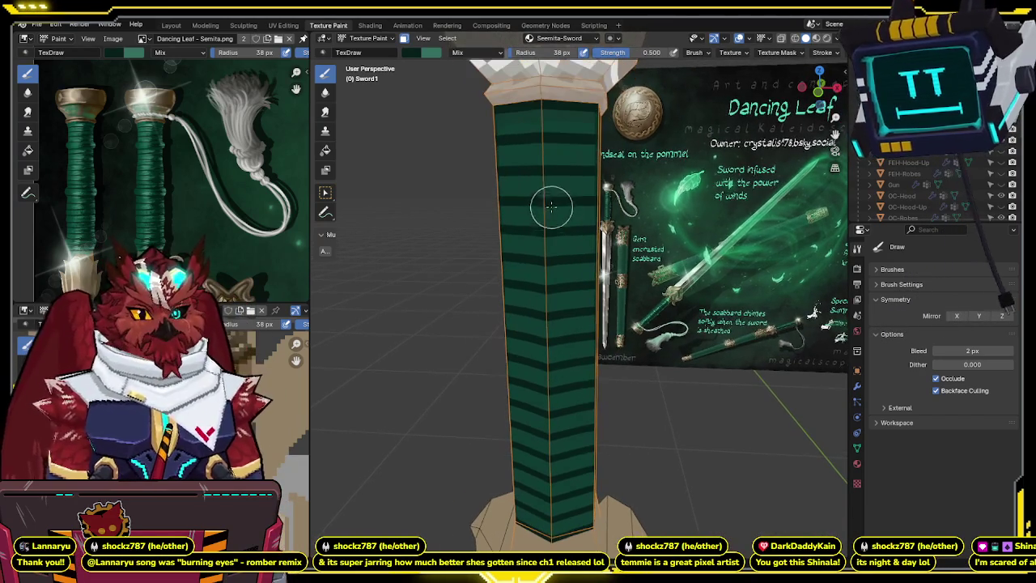
mouse_move(534, 113)
left_mouse_down()
mouse_move(571, 115)
mouse_move(545, 106)
mouse_move(583, 149)
mouse_move(558, 166)
mouse_move(567, 180)
left_mouse_up()
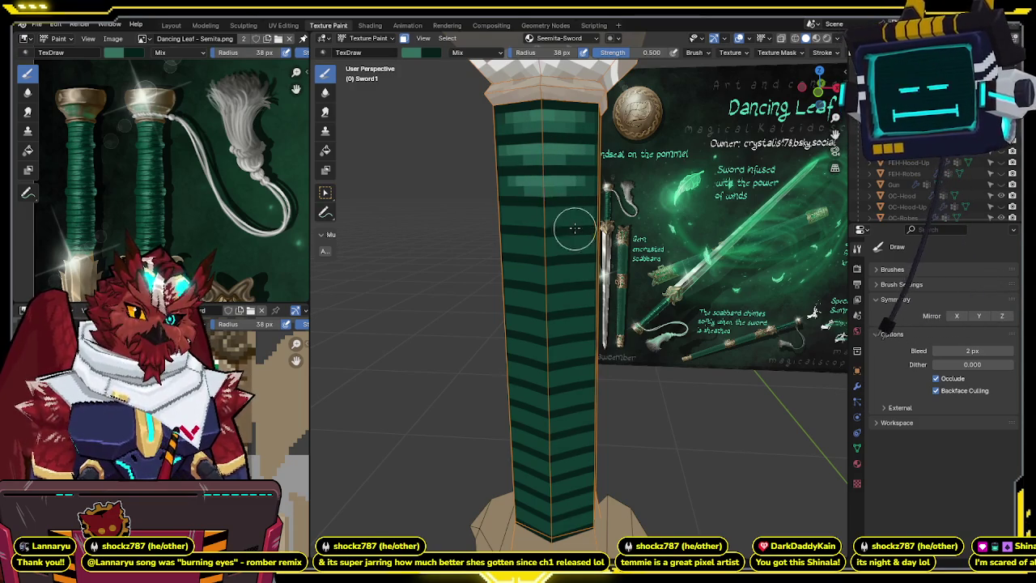
mouse_move(531, 213)
left_mouse_down()
mouse_move(555, 208)
mouse_move(538, 243)
mouse_move(596, 259)
left_mouse_up()
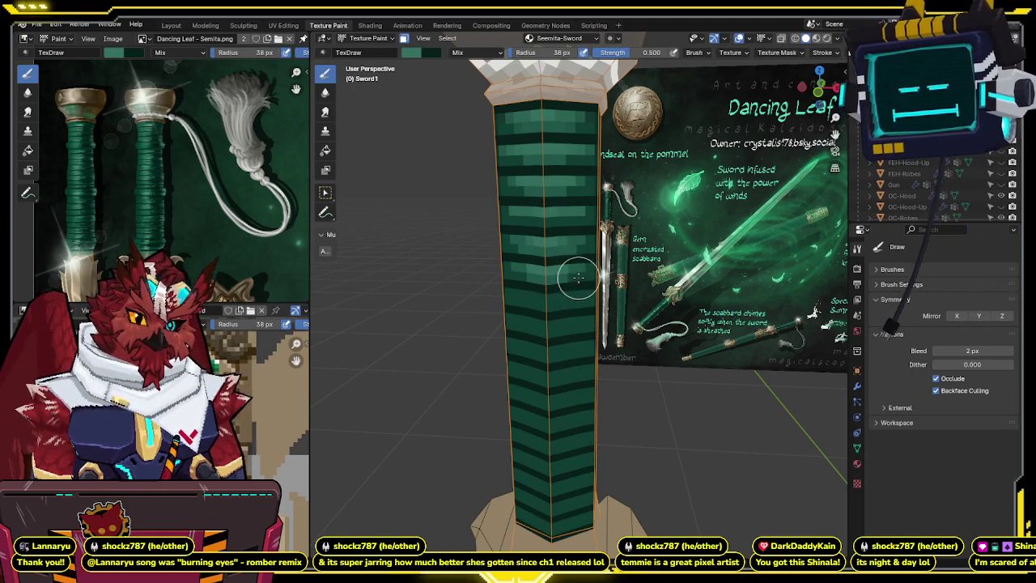
middle_click_drag(576, 325, 584, 224)
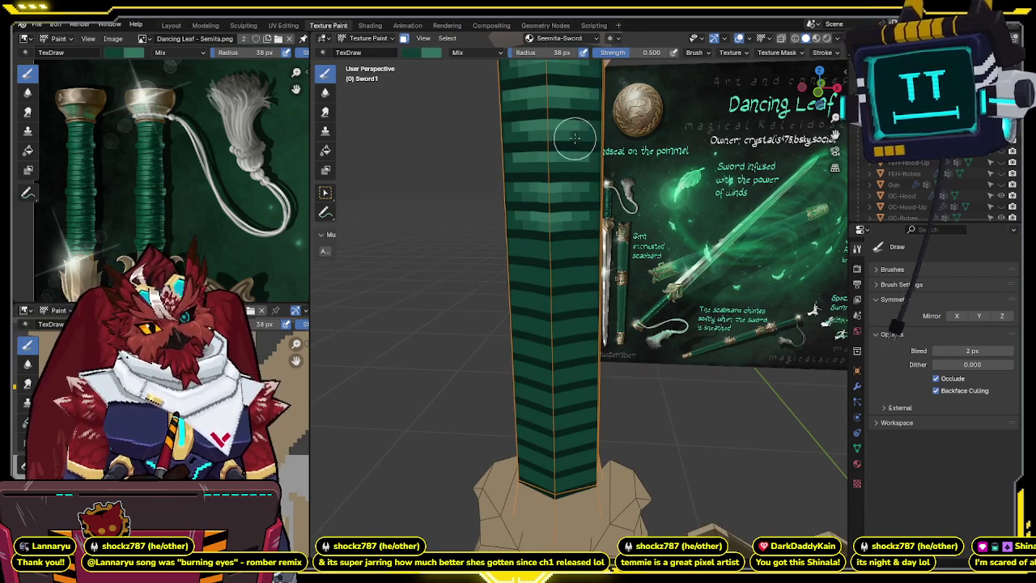
middle_click_drag(581, 156, 608, 203)
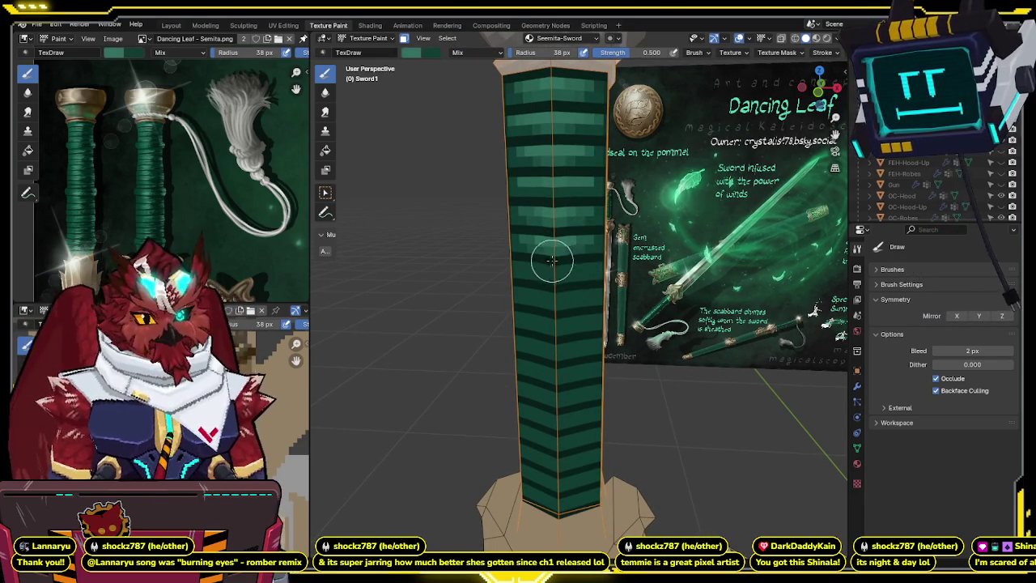
middle_click_drag(570, 270, 819, 89)
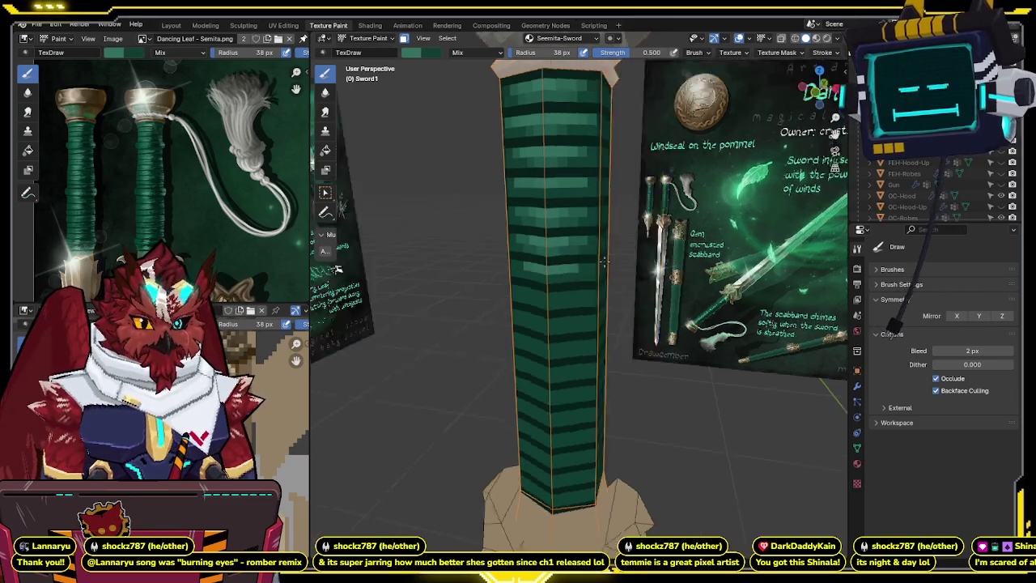
left_click(819, 89)
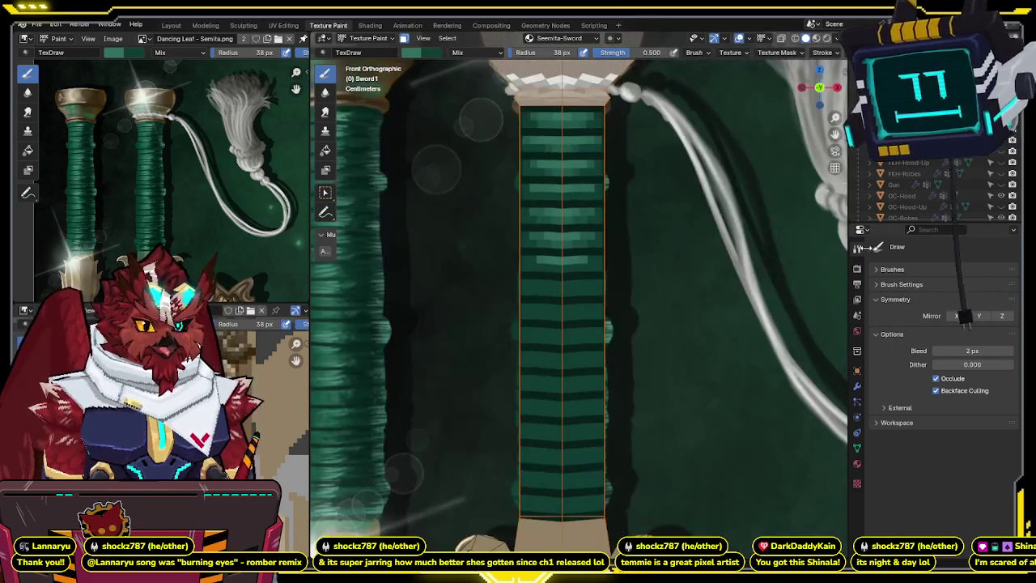
- Let painting reach hidden and back-facing faces, then darken two light stripes on the green grip
left_click(935, 378)
left_click(935, 391)
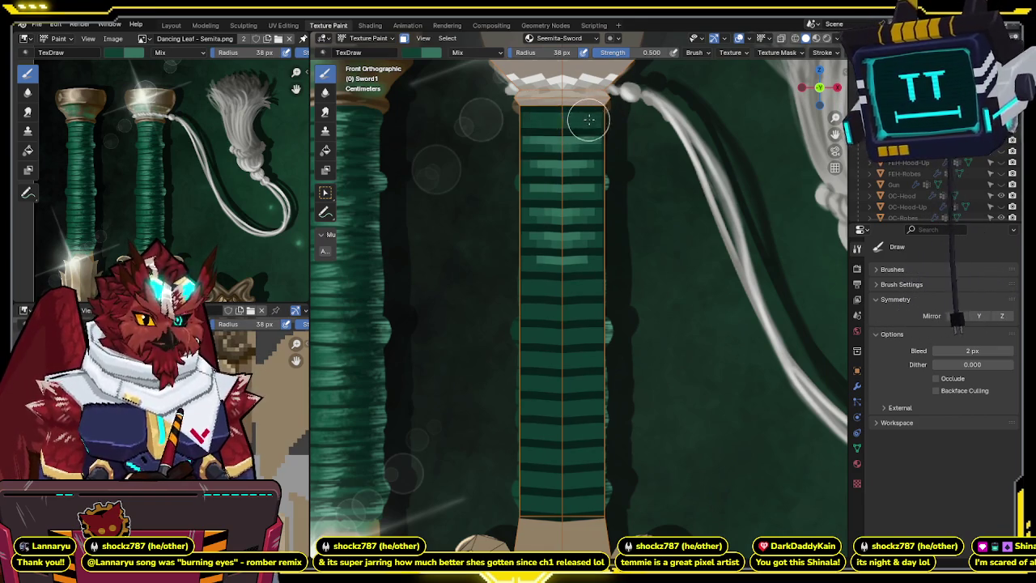
left_click_drag(651, 53, 670, 54)
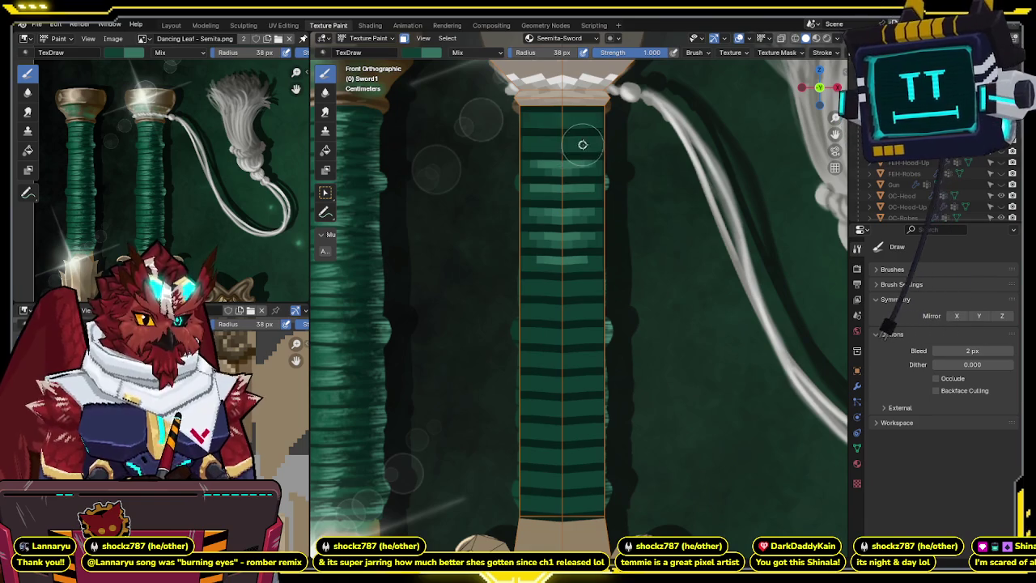
left_click_drag(593, 170, 559, 167)
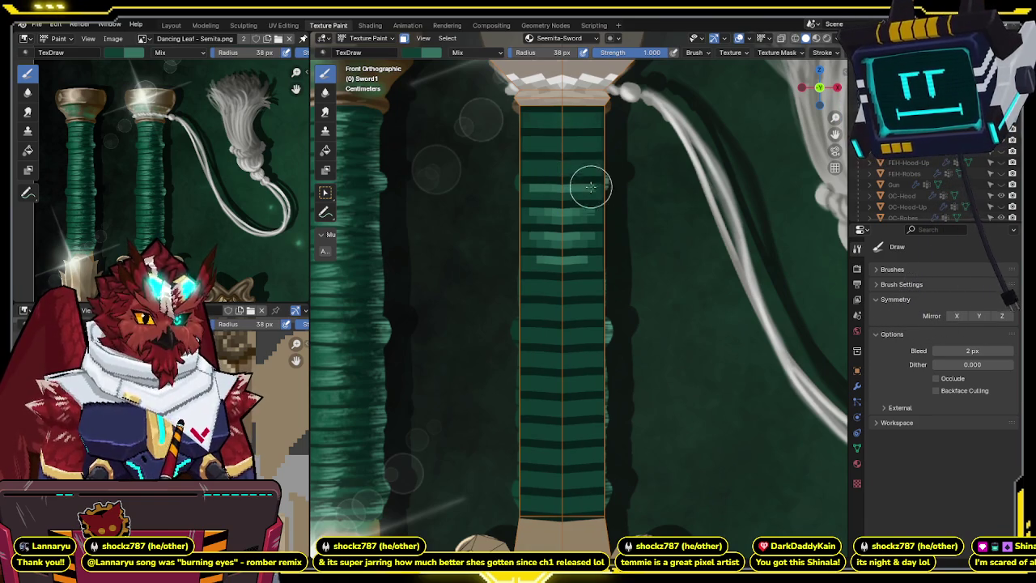
left_click_drag(585, 216, 557, 251)
- Set brush strength to 0.5 and darken the light stripe at the grip's top
left_click(639, 51)
type(".5")
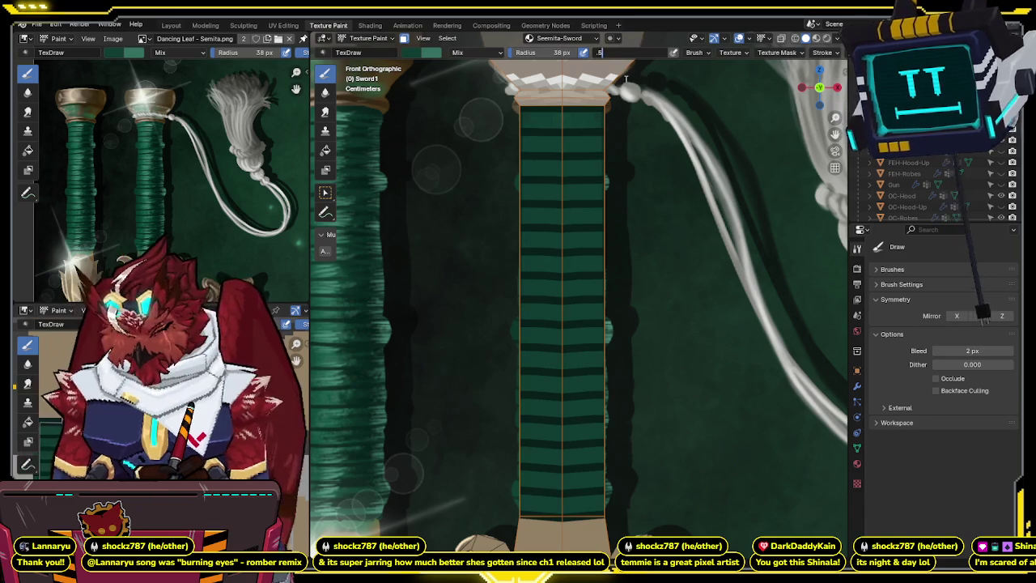
key("Return")
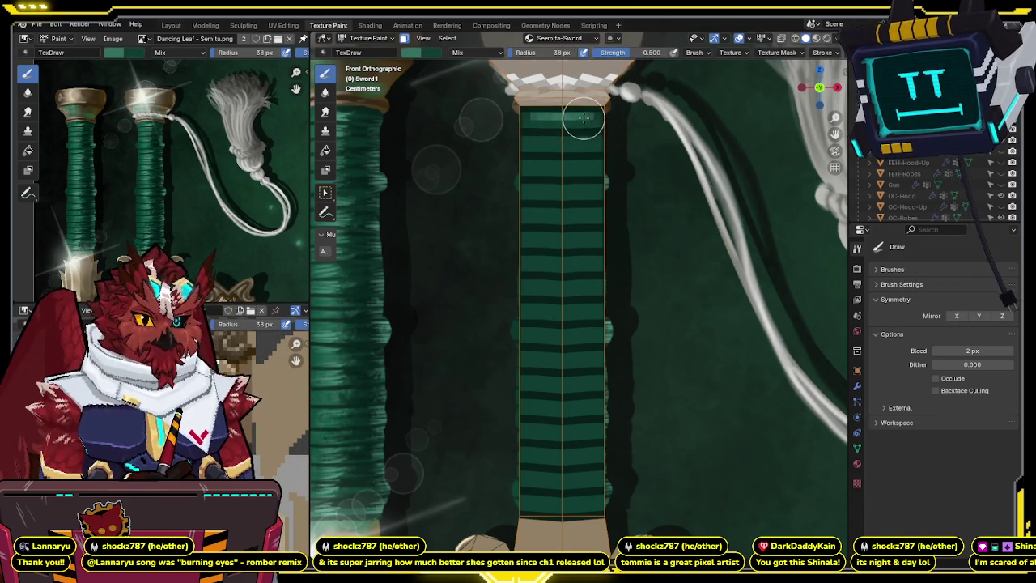
left_click_drag(558, 117, 565, 142)
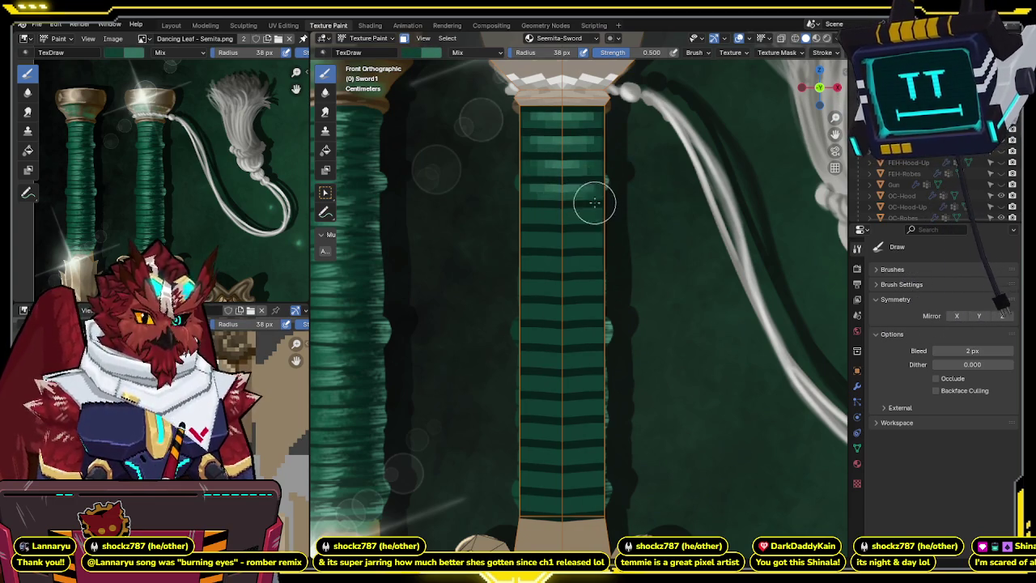
- Carry the alternating light and dark green band shading down the grip toward the guard
scroll(590, 202, "down", 1, "shift")
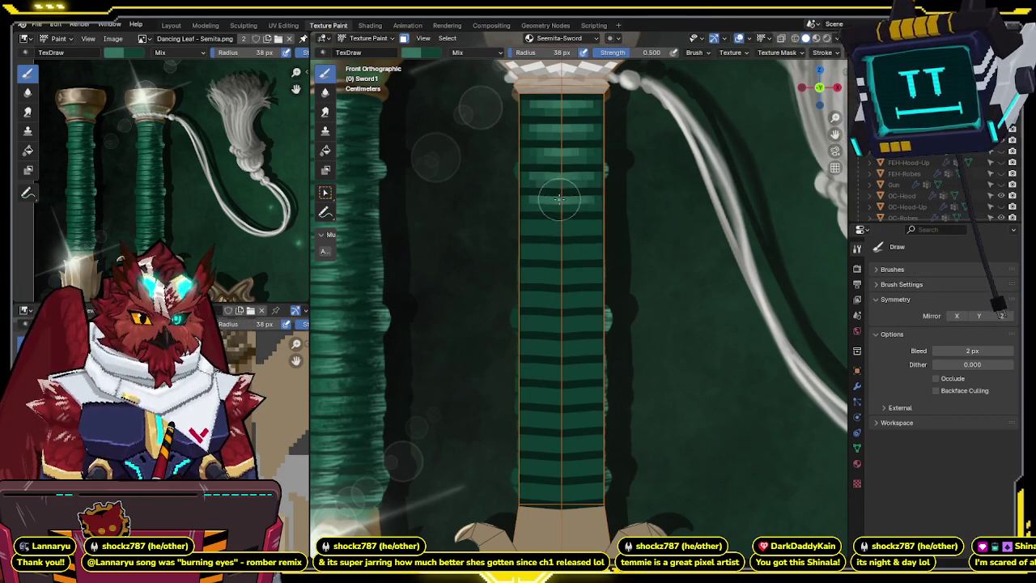
scroll(595, 195, "down", 1, "shift")
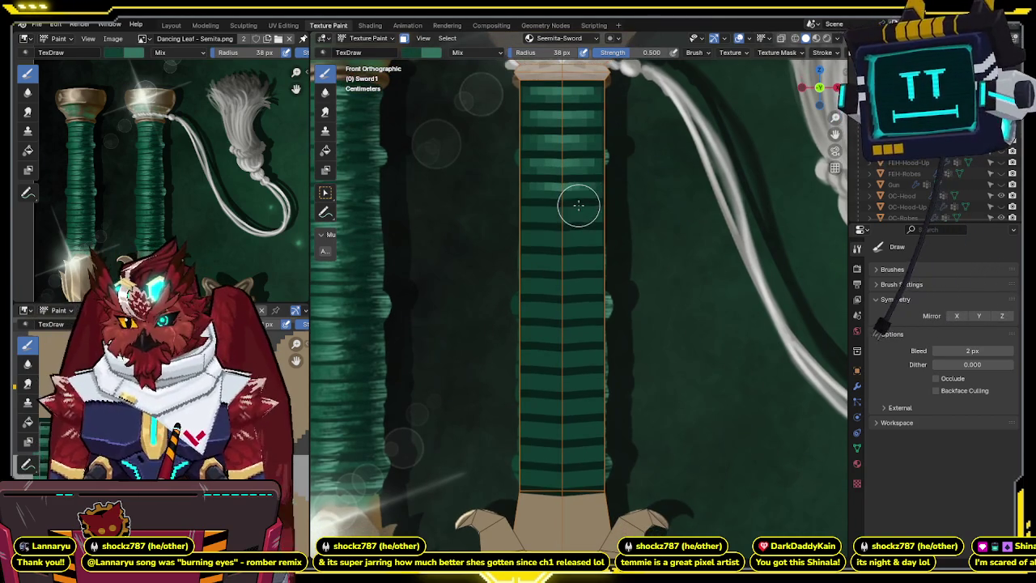
scroll(585, 194, "down", 2, "shift")
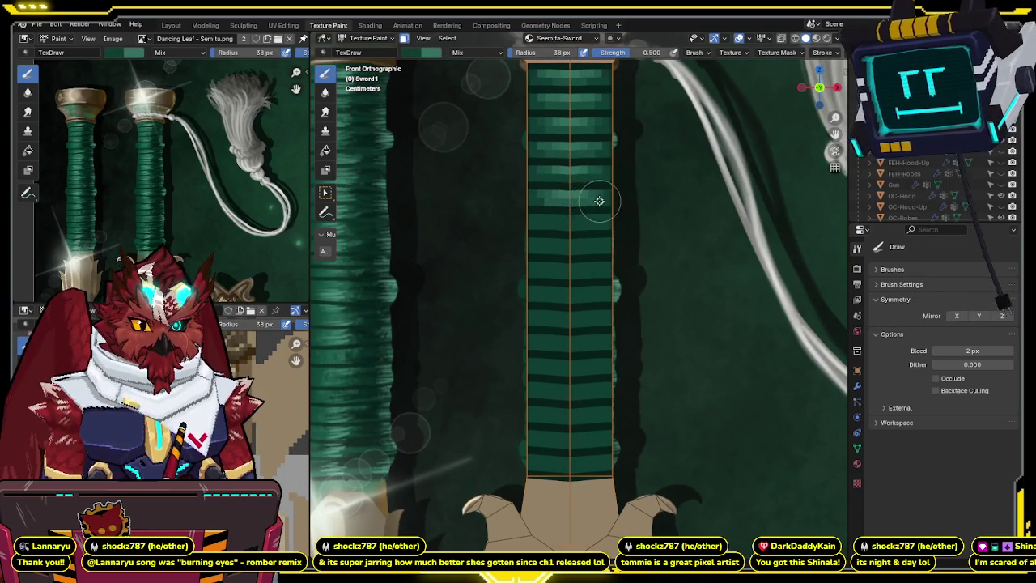
middle_click_drag(563, 203, 581, 161, "shift")
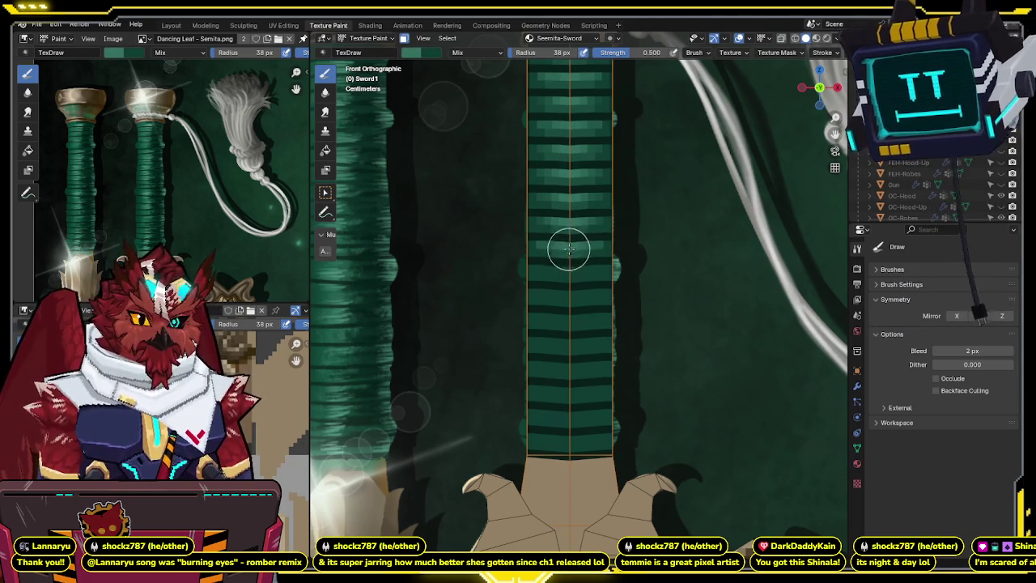
middle_click_drag(580, 247, 584, 210, "shift")
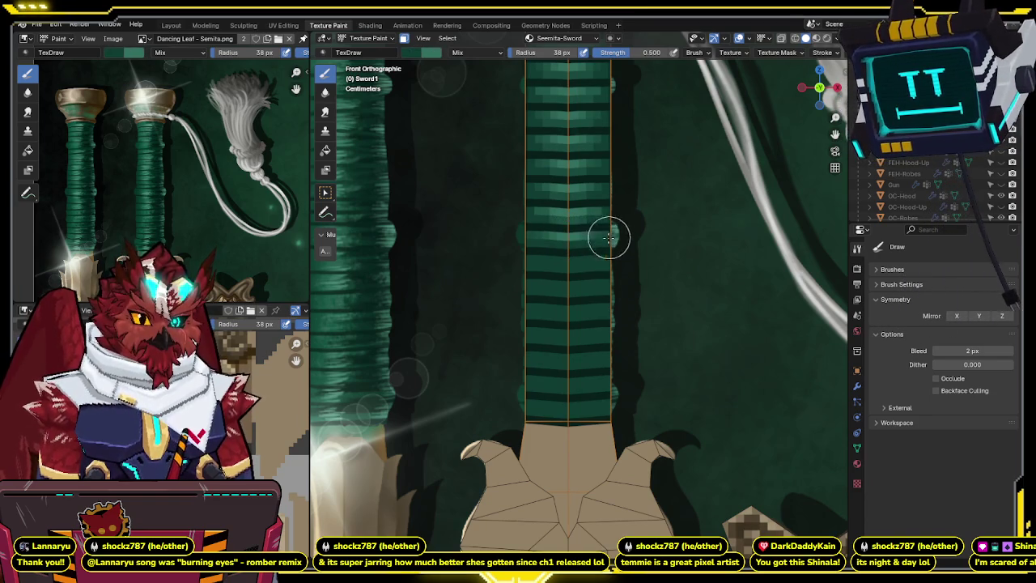
middle_click_drag(609, 235, 612, 215, "shift")
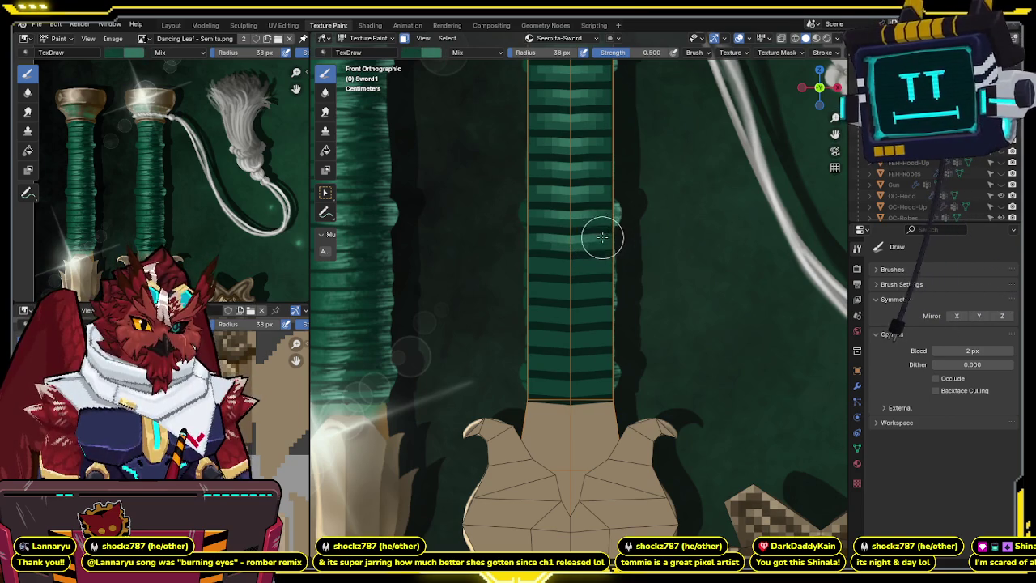
scroll(585, 224, "down", 2, "shift")
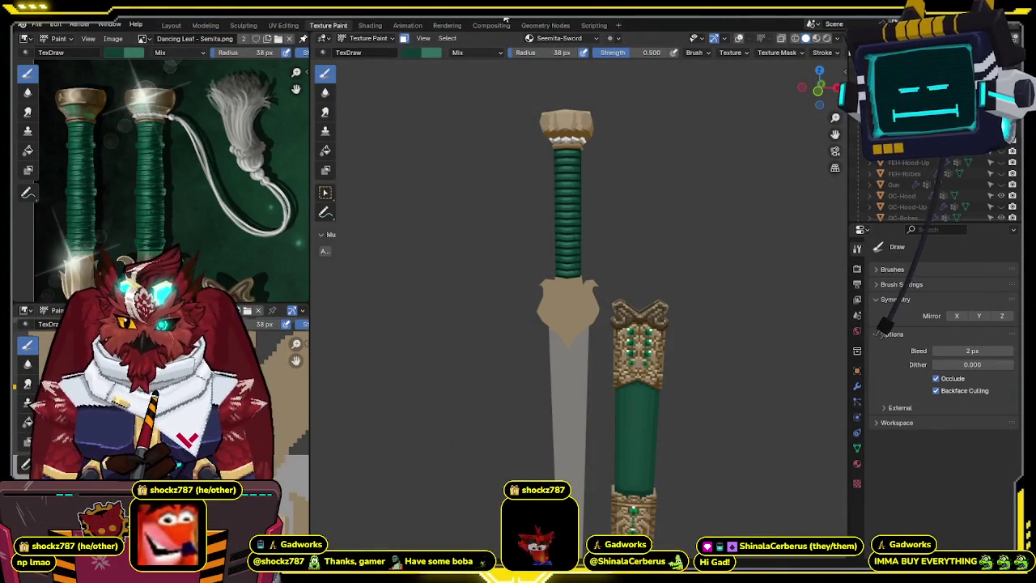
- Center the sword and scabbard, then orbit and zoom in on the grip and scabbard
middle_click_drag(509, 257, 530, 294, "shift")
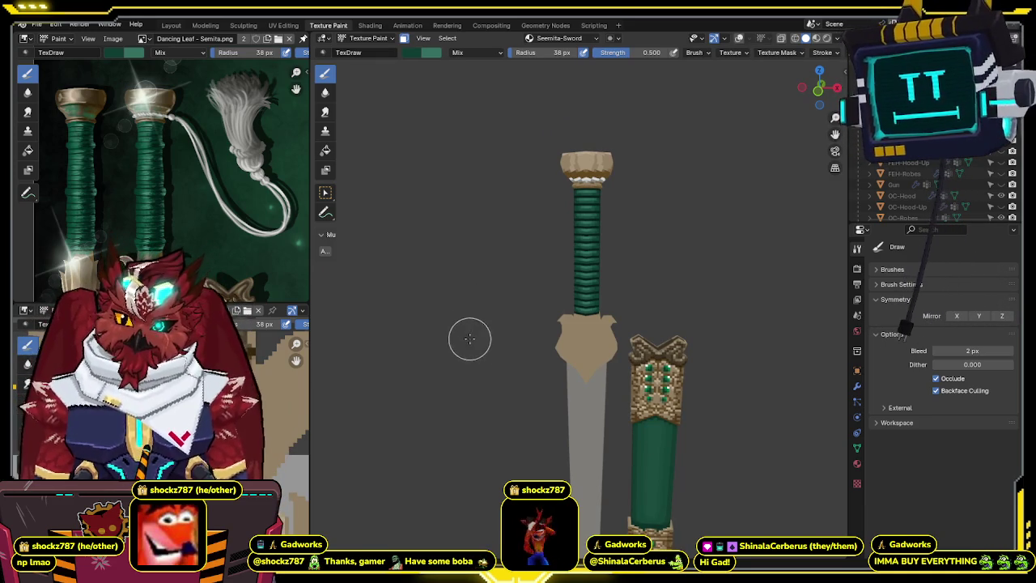
middle_click_drag(470, 333, 474, 356)
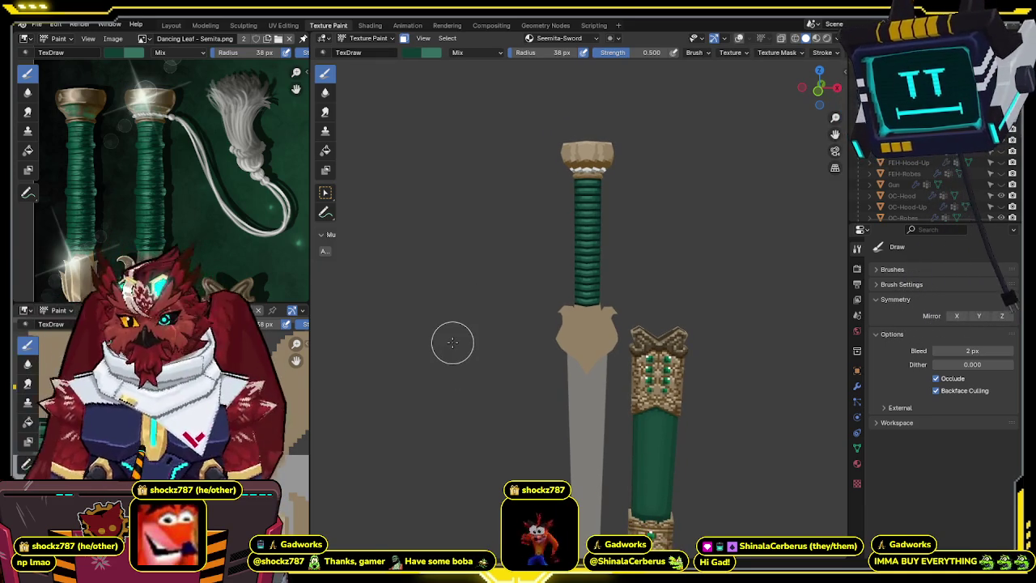
mouse_move(596, 248)
middle_mouse_down()
mouse_move(585, 220)
mouse_move(573, 231)
middle_mouse_up()
scroll(585, 219, "up", 3)
scroll(585, 212, "up", 1)
scroll(577, 235, "up", 1)
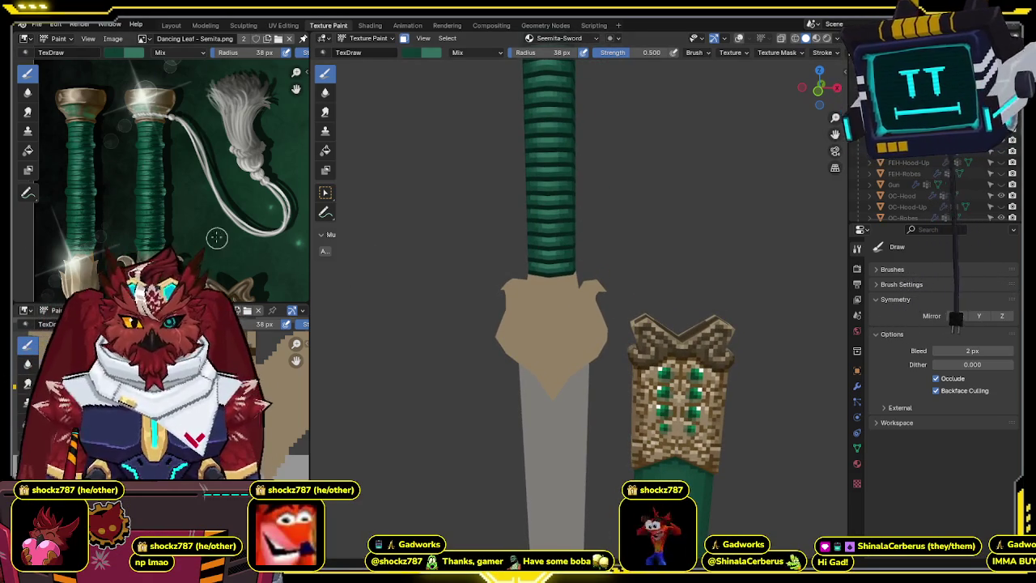
- Zoom the reference image onto the guard and gem scabbard, and face the sword from the front
middle_click_drag(219, 241, 194, 202)
scroll(193, 197, "up", 2)
scroll(193, 197, "up", 2)
scroll(203, 181, "up", 1)
left_click_drag(819, 81, 829, 71)
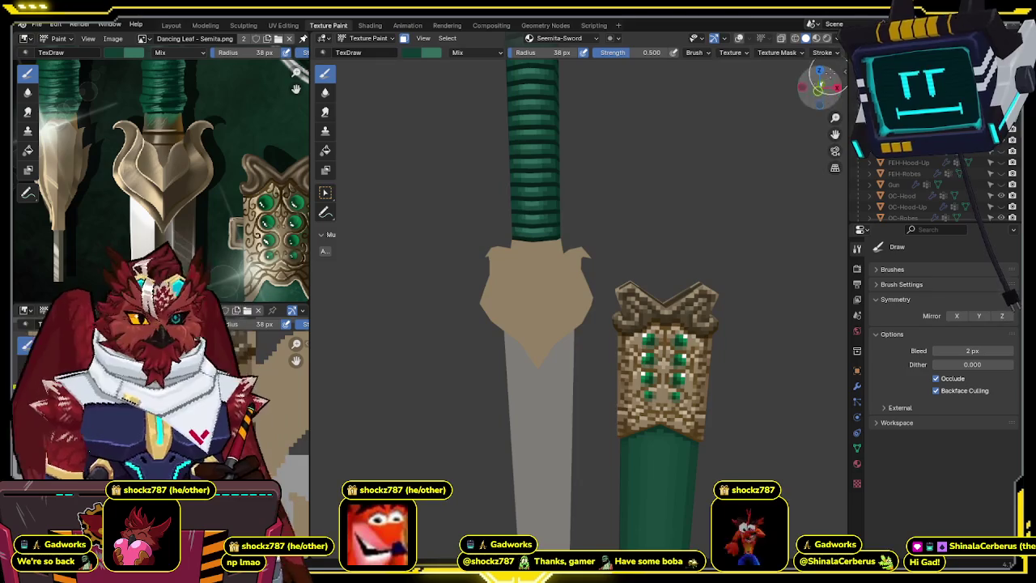
key("KP_1")
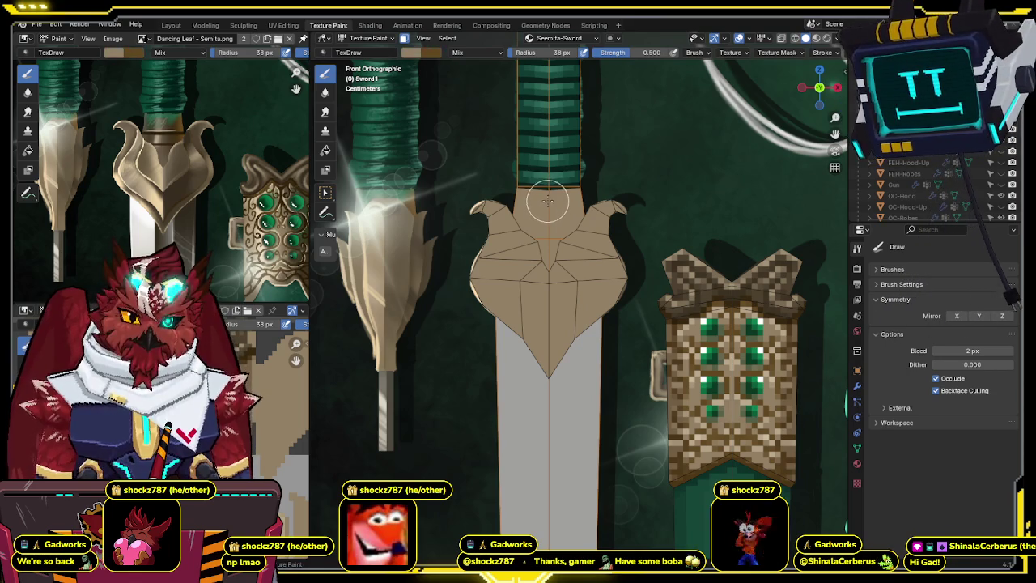
- Zoom in and orbit around the guard to inspect its darker brown bands from several angles
scroll(552, 195, "up", 1)
scroll(555, 208, "up", 2)
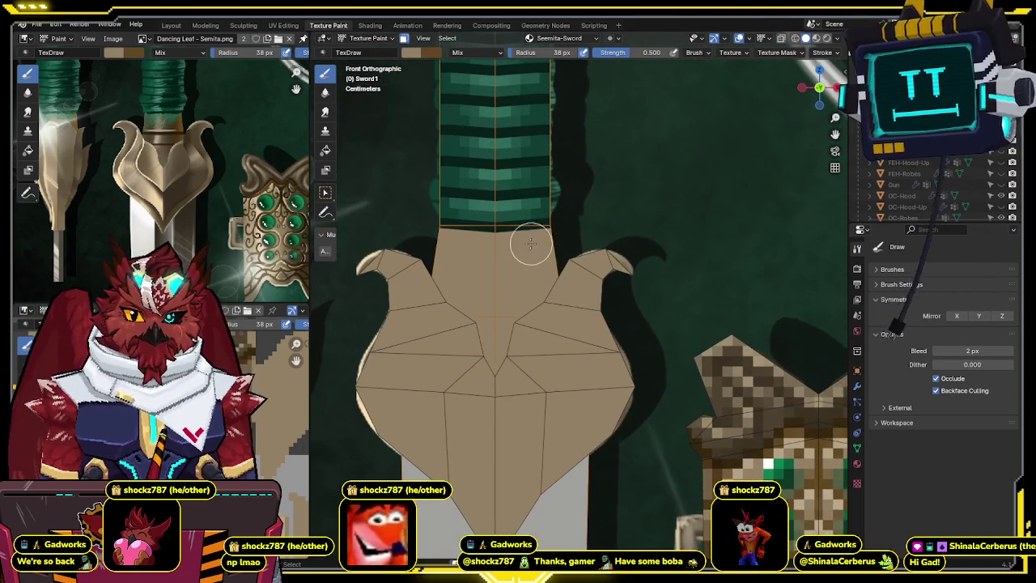
scroll(509, 225, "up", 1)
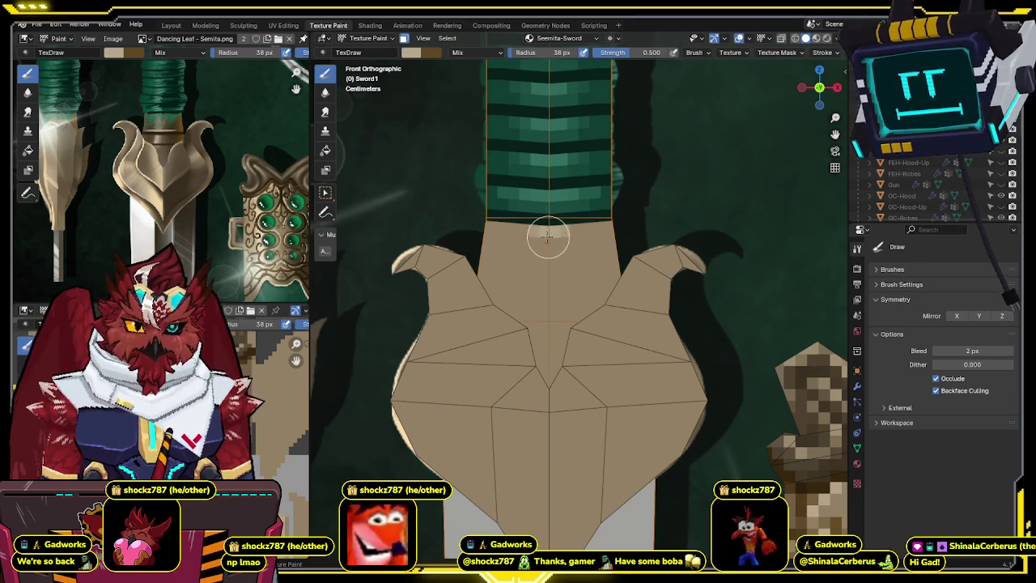
middle_click_drag(612, 221, 573, 235)
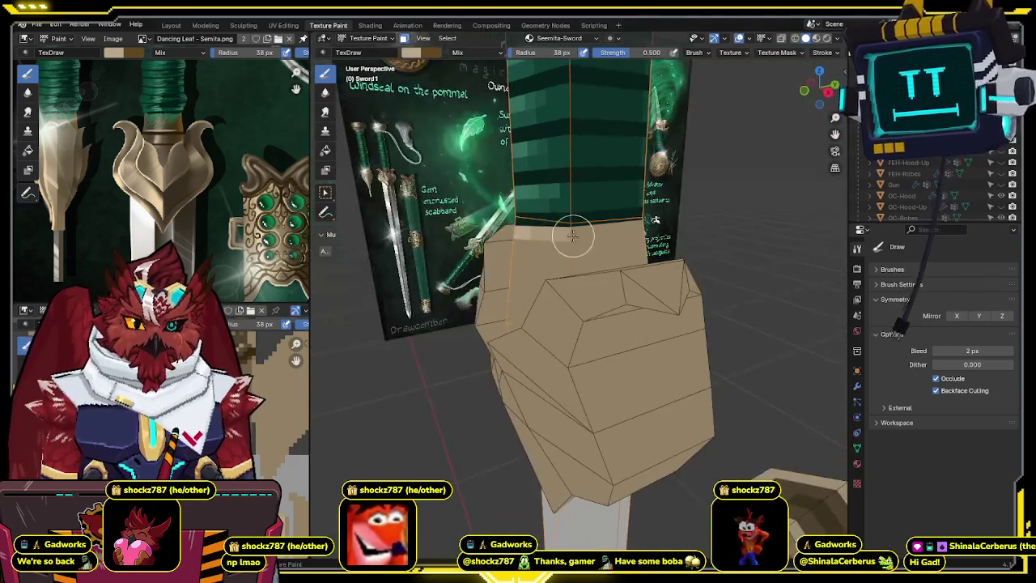
middle_click_drag(655, 220, 647, 225)
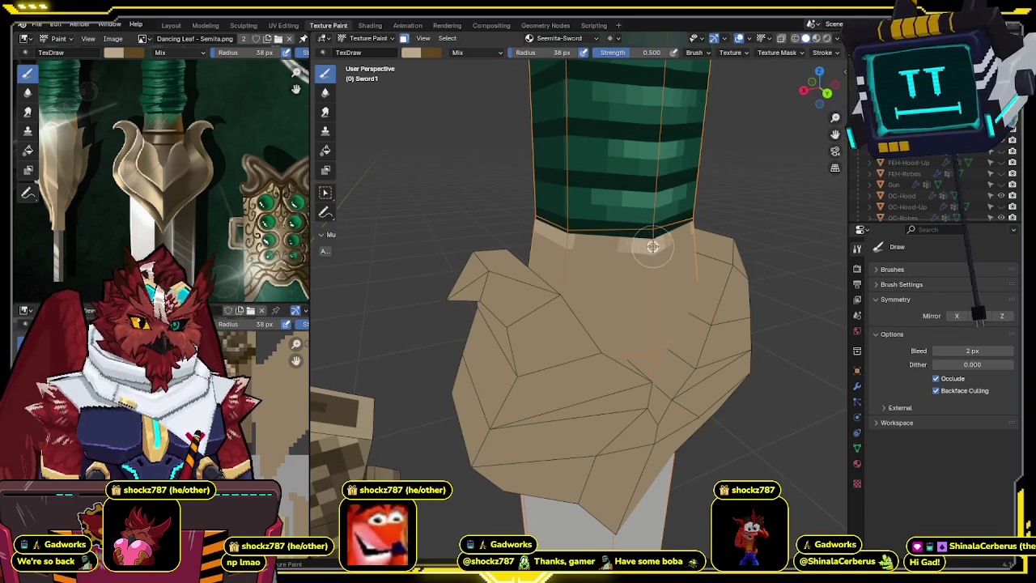
mouse_move(585, 212)
middle_mouse_down()
mouse_move(700, 196)
mouse_move(606, 224)
mouse_move(580, 288)
mouse_move(582, 238)
mouse_move(542, 348)
middle_mouse_up()
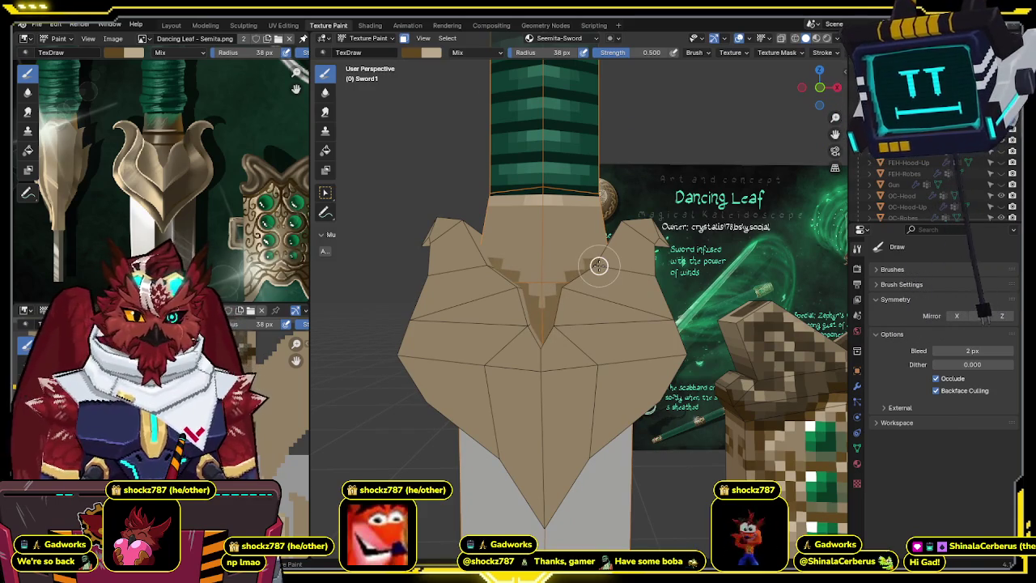
middle_click_drag(603, 259, 591, 285)
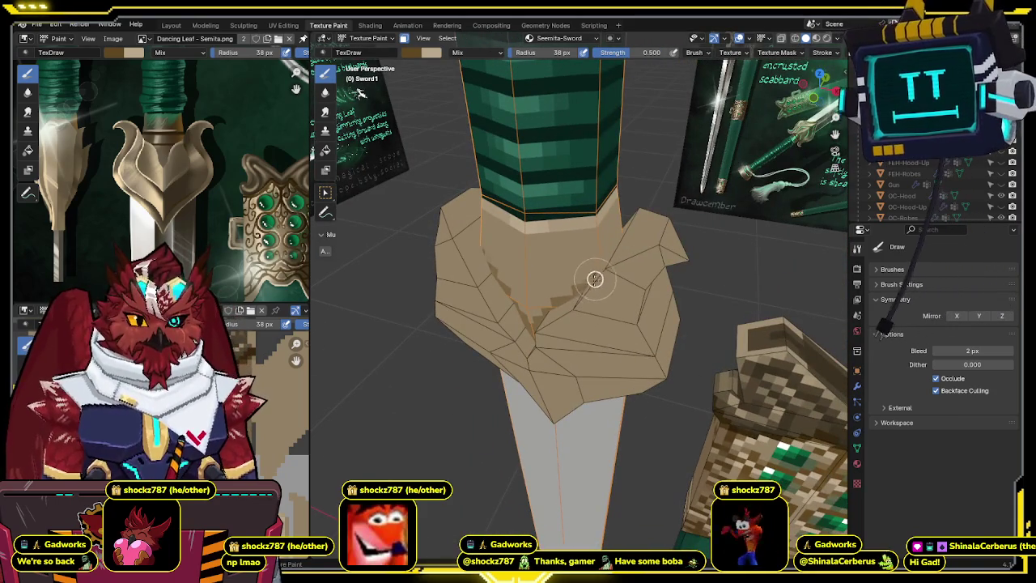
mouse_move(632, 226)
middle_mouse_down()
mouse_move(479, 224)
mouse_move(551, 276)
middle_mouse_up()
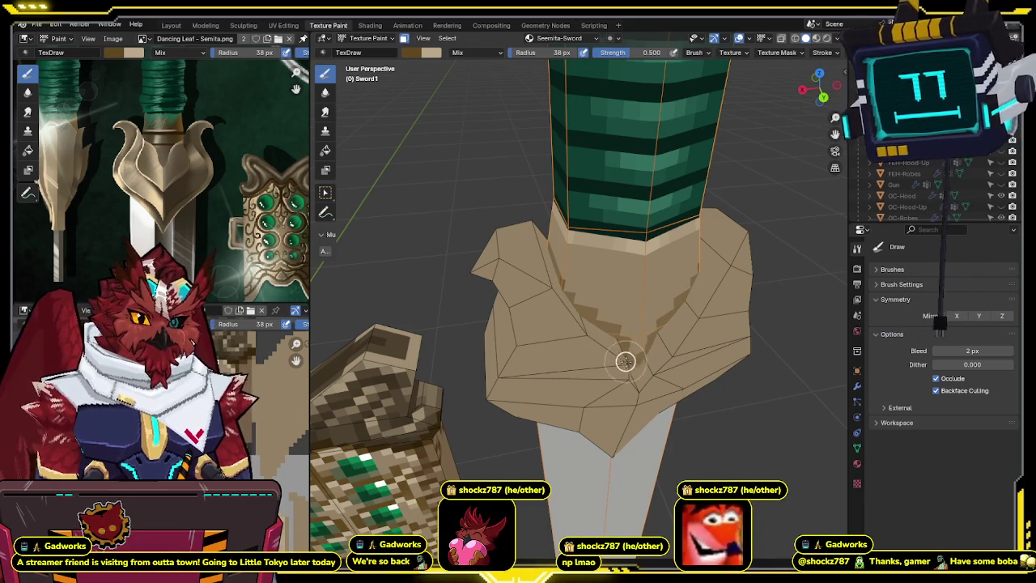
middle_click_drag(630, 365, 590, 274)
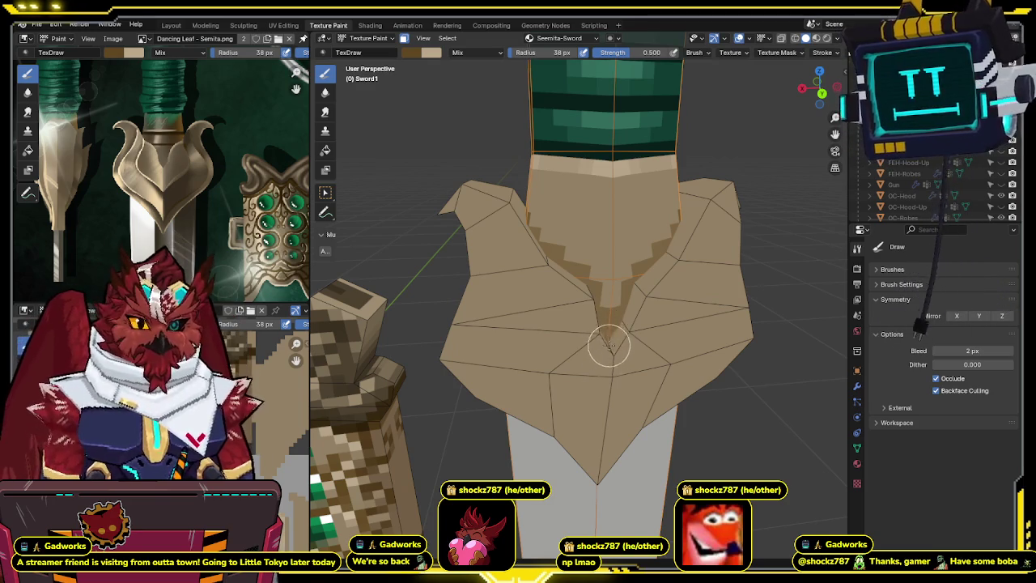
- Keep orbiting around the sword to check the guard shading where it meets the grip
middle_click_drag(586, 289, 589, 326)
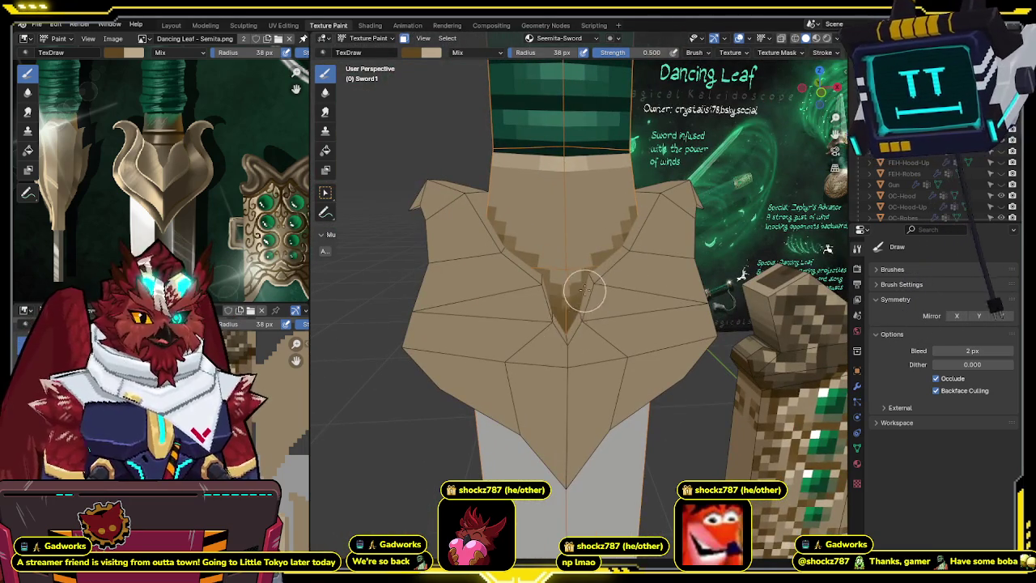
mouse_move(596, 276)
middle_mouse_down()
mouse_move(538, 311)
mouse_move(583, 273)
mouse_move(606, 221)
middle_mouse_up()
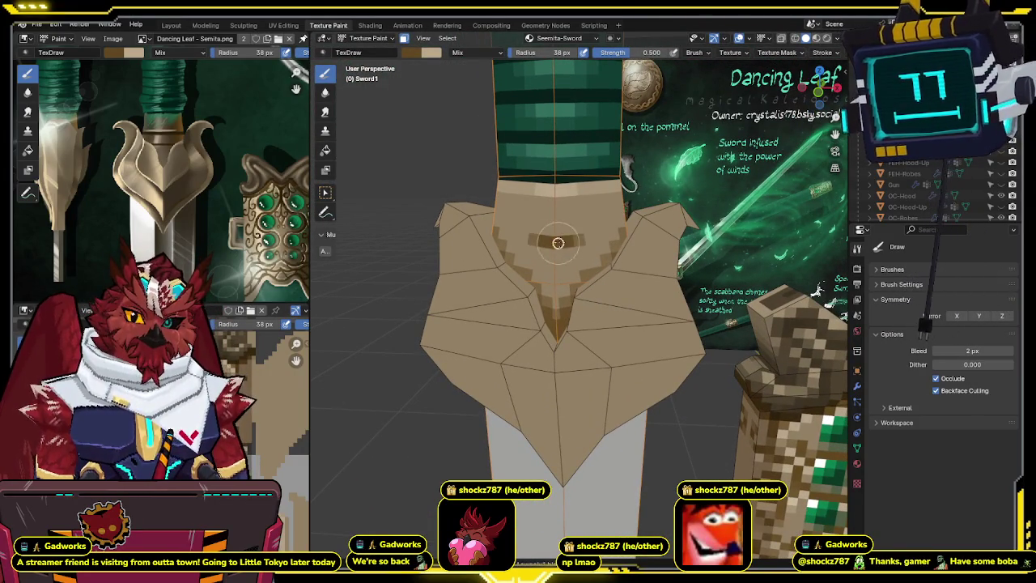
middle_click_drag(643, 231, 561, 255)
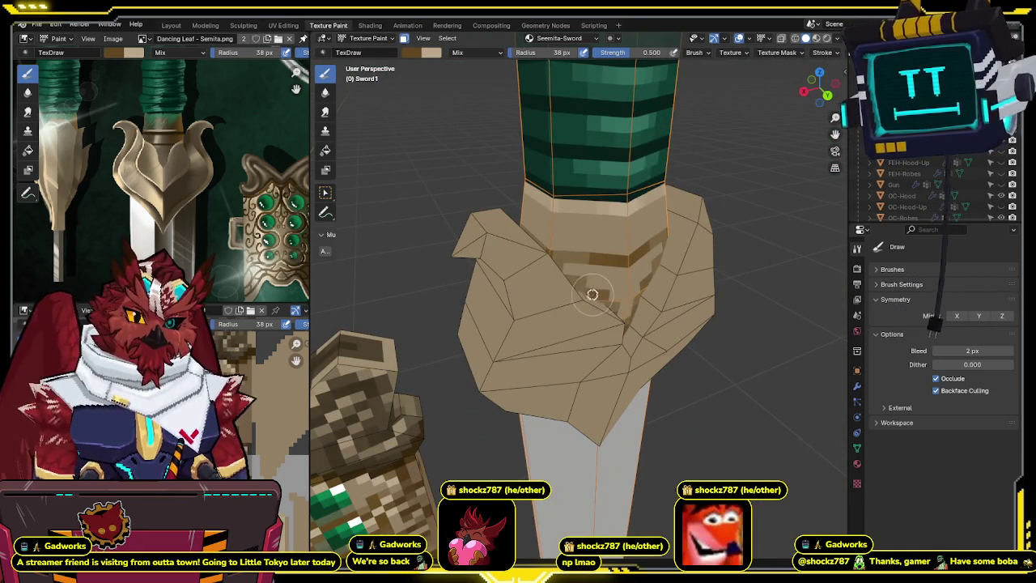
mouse_move(634, 293)
middle_mouse_down()
mouse_move(596, 261)
mouse_move(630, 259)
middle_mouse_up()
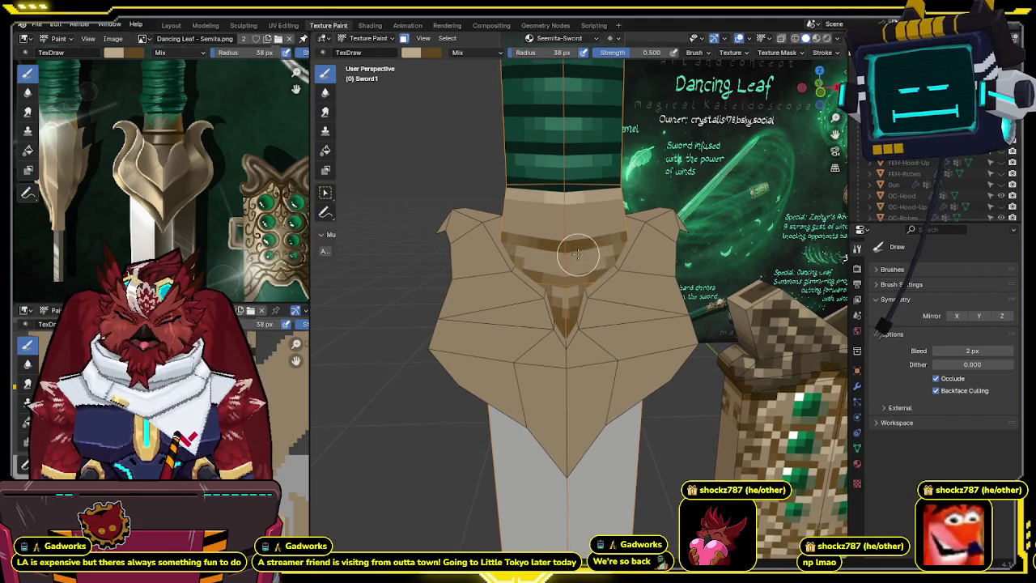
middle_click_drag(596, 275, 568, 278)
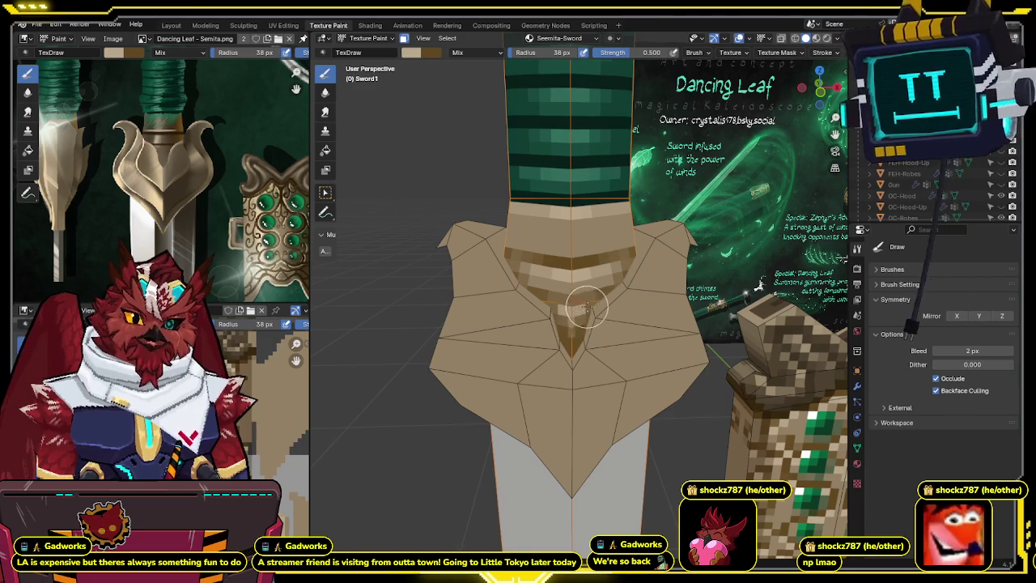
middle_click_drag(583, 308, 583, 266)
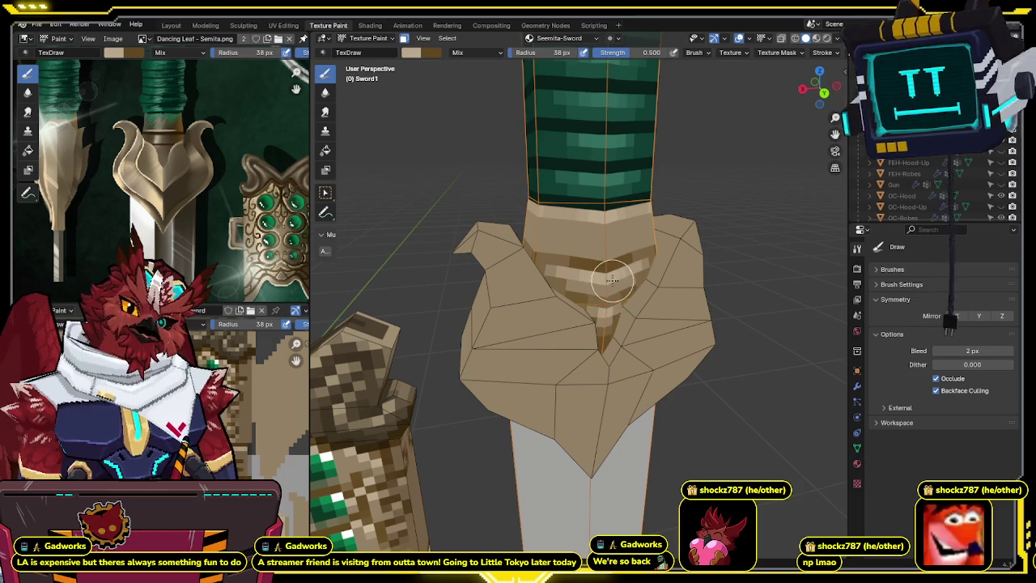
mouse_move(612, 279)
middle_mouse_down()
mouse_move(714, 267)
mouse_move(689, 255)
mouse_move(625, 304)
mouse_move(648, 275)
mouse_move(619, 289)
middle_mouse_up()
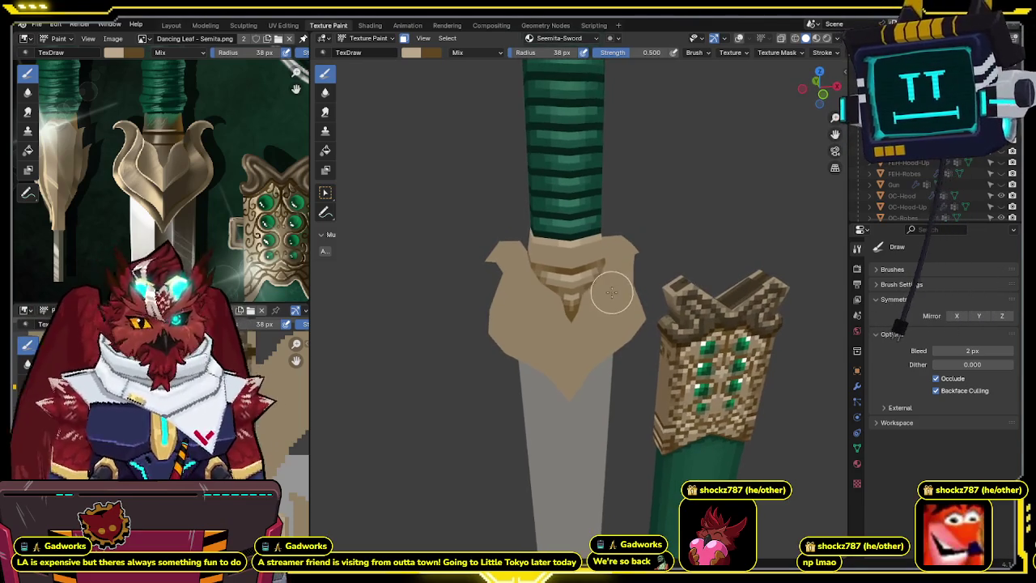
middle_click_drag(620, 278, 628, 276)
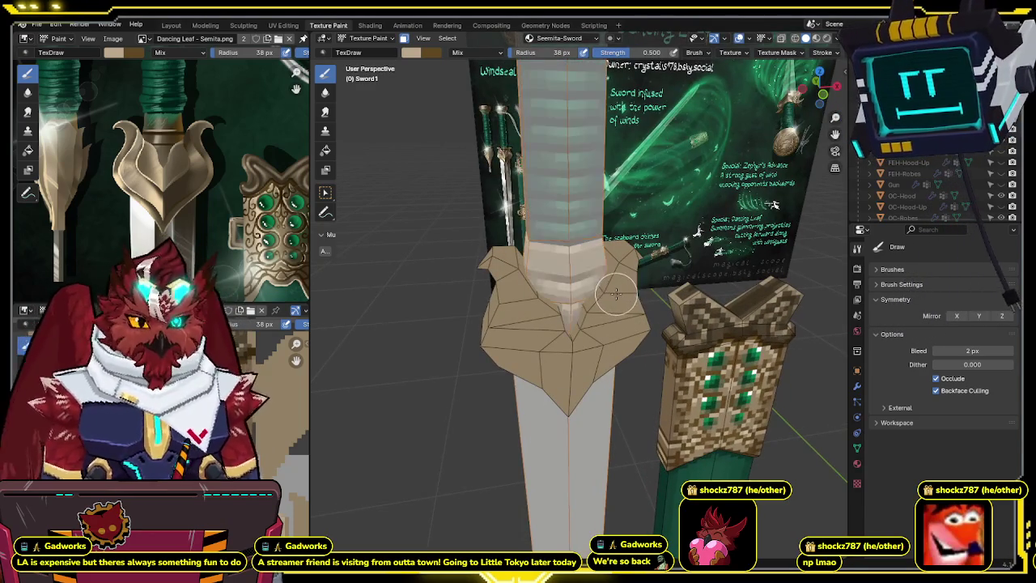
- Switch painting to the guard object, briefly hiding overlays to view its texture
scroll(615, 298, "up", 2)
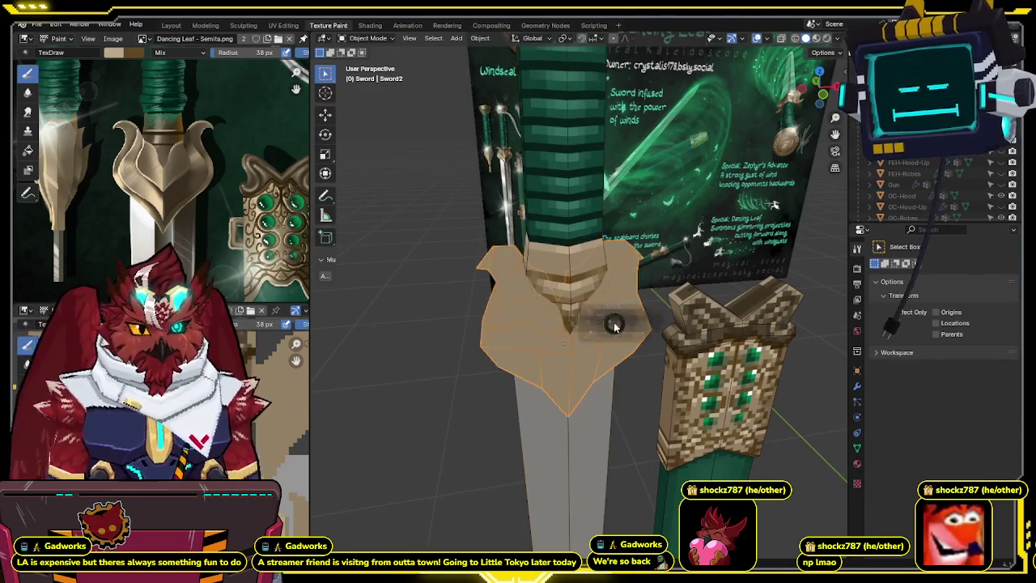
key("alt+q")
key("shift+alt+z")
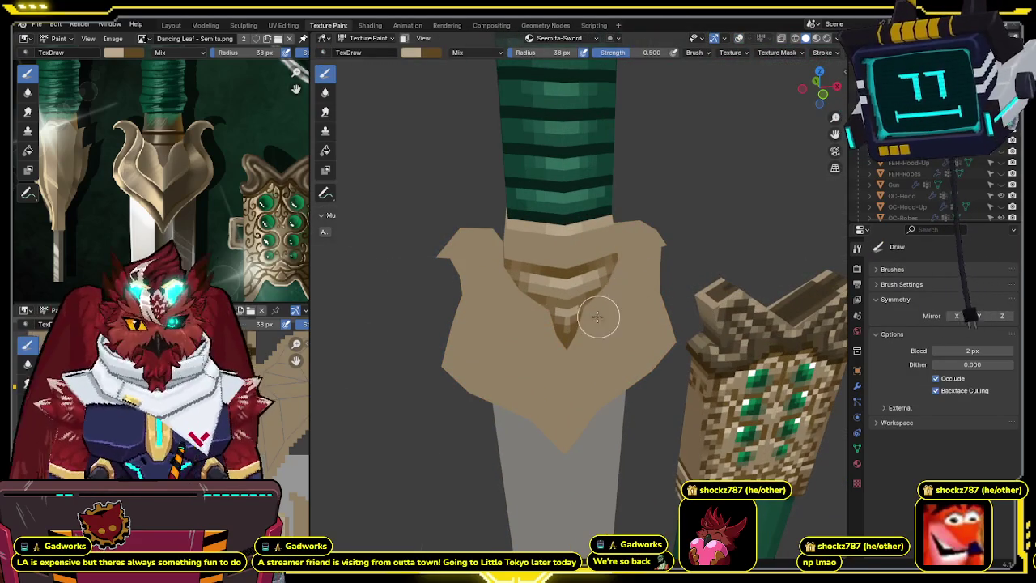
middle_click_drag(599, 307, 561, 347)
key("shift+alt+z")
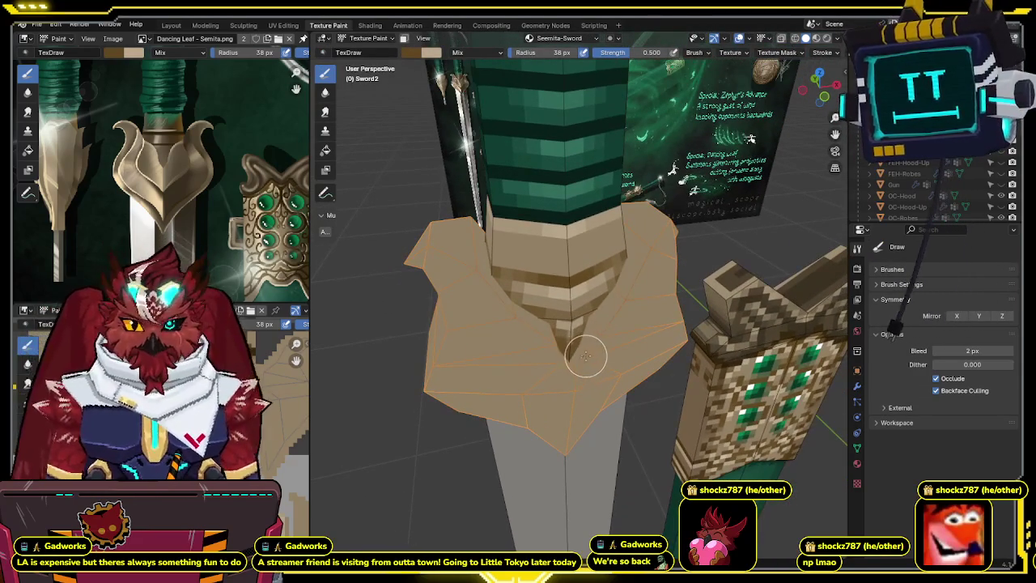
- Show the guard in front orthographic view and turn off Occlude and Backface Culling
key("KP_1")
key("KP_5")
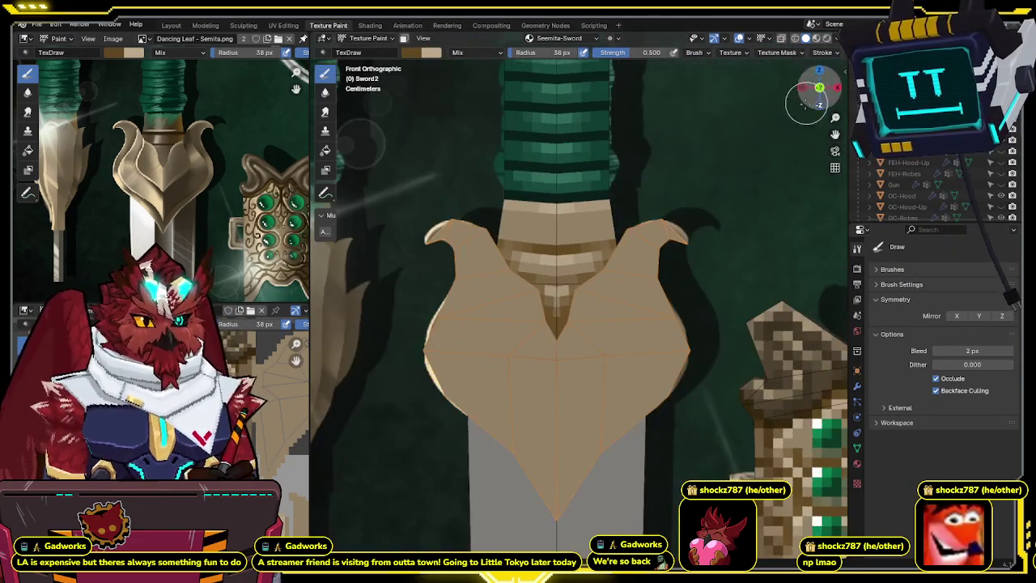
scroll(693, 171, "down", 2)
left_click_drag(936, 378, 936, 390)
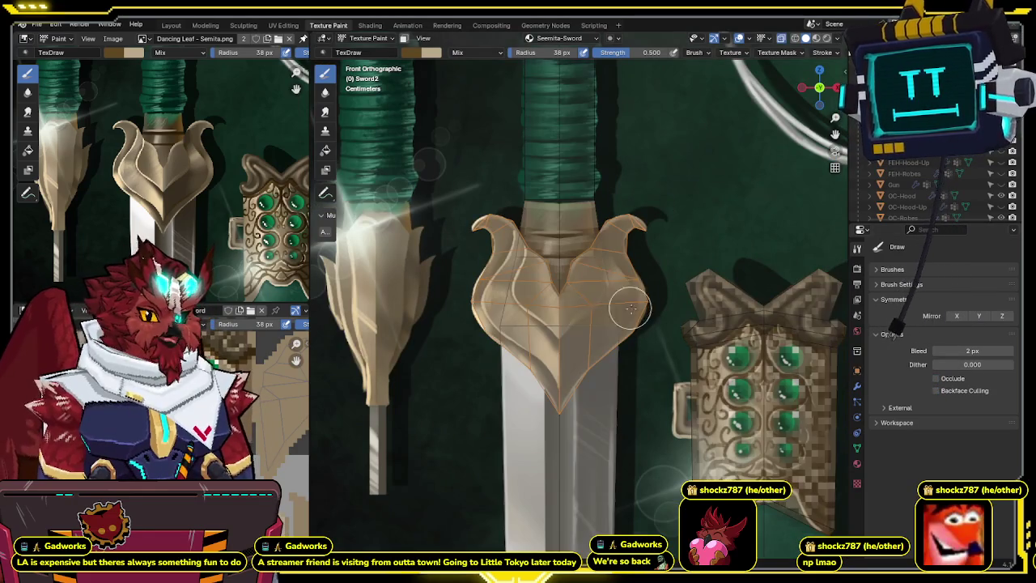
- Paint dark brown pixels on the guard and extend its pointed tip down onto the blade
scroll(594, 303, "up", 1)
scroll(568, 327, "up", 1)
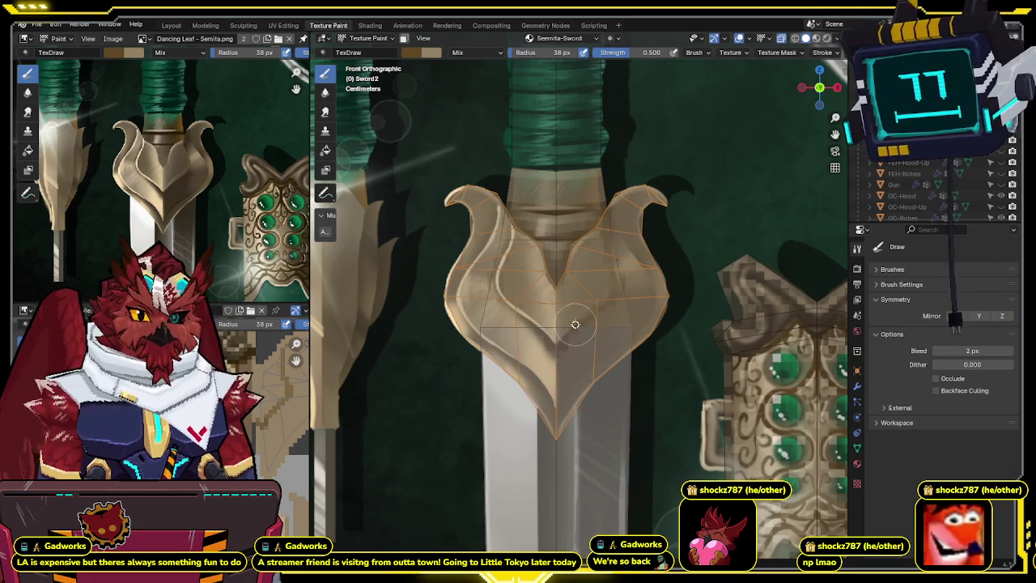
left_click(616, 297)
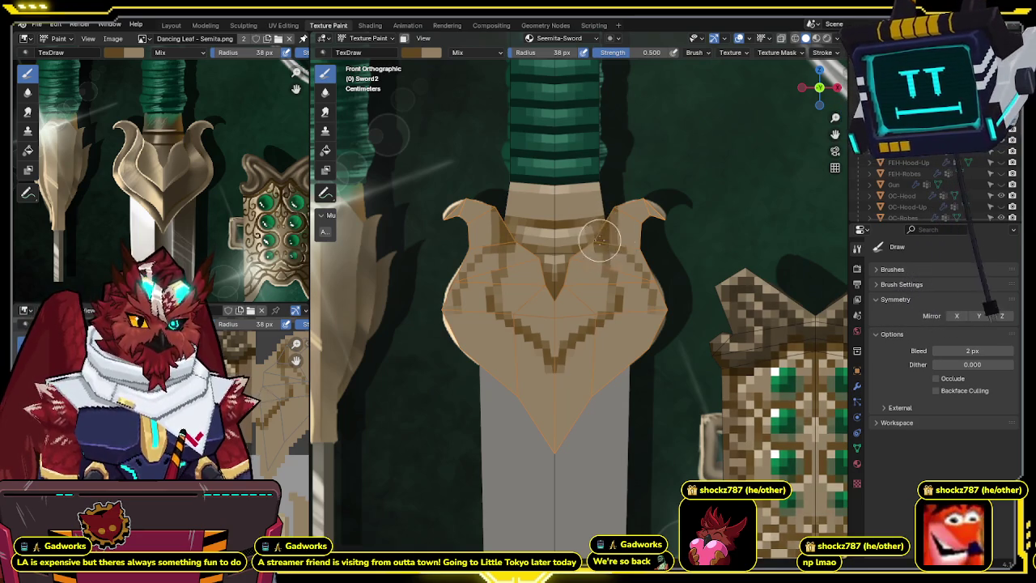
scroll(541, 361, "down", 1)
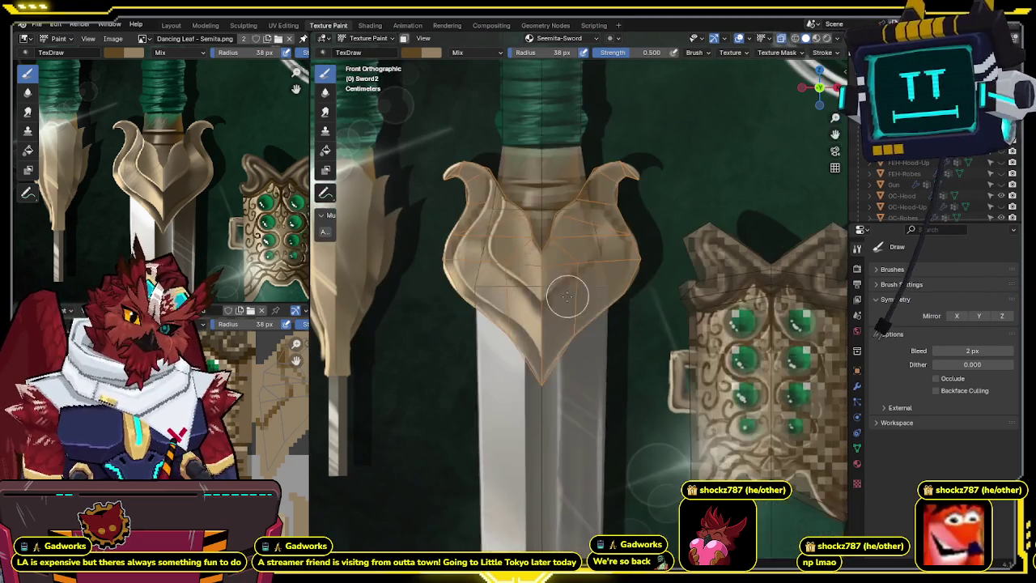
left_click_drag(542, 361, 558, 341)
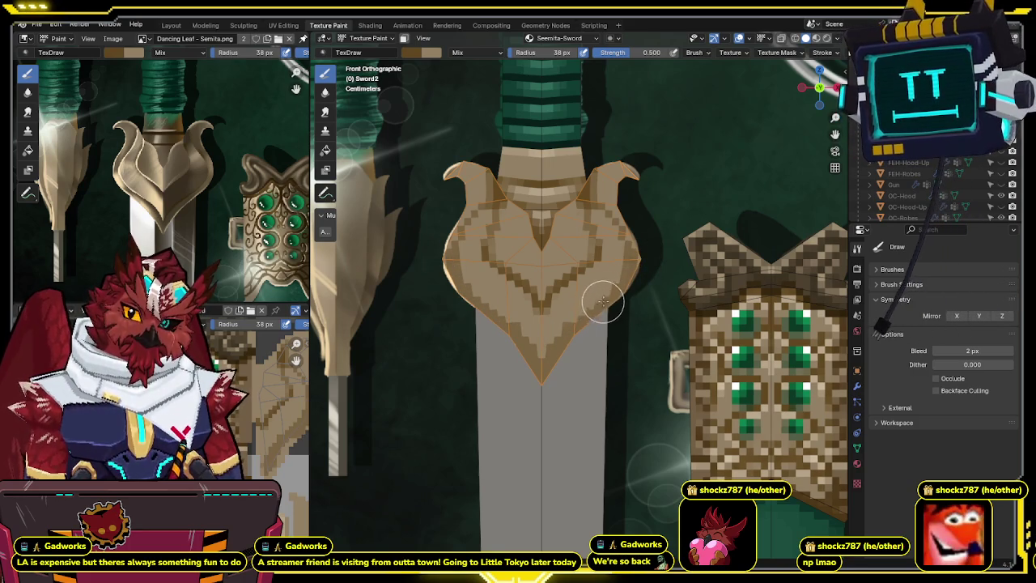
- Orbit to inspect the guard from an angle and isolate it in local view
scroll(607, 296, "up", 2, "shift")
mouse_move(619, 236)
middle_mouse_down()
mouse_move(578, 224)
mouse_move(601, 189)
middle_mouse_up()
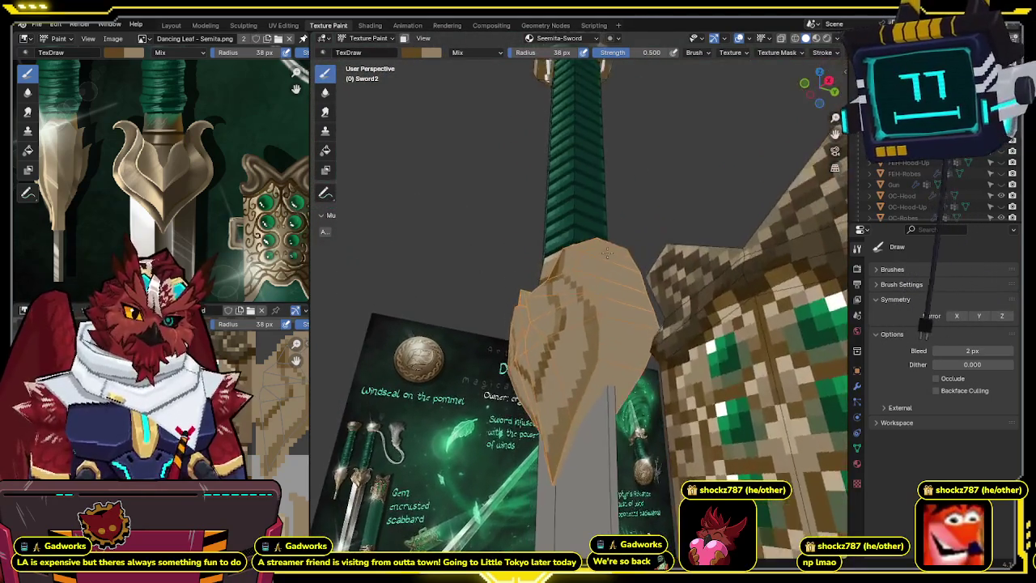
mouse_move(601, 189)
middle_mouse_down()
mouse_move(636, 215)
mouse_move(610, 219)
middle_mouse_up()
key("KP_Divide")
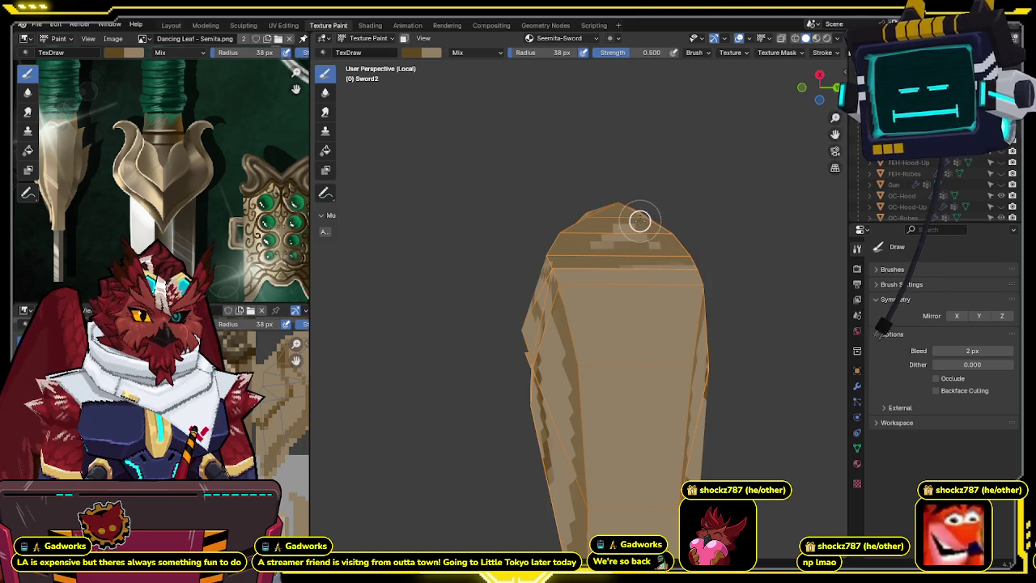
- Deselect all faces in edit mode and enable face-select masking for painting the isolated piece
mouse_move(664, 233)
middle_mouse_down()
mouse_move(629, 247)
mouse_move(603, 300)
mouse_move(670, 333)
mouse_move(675, 312)
mouse_move(779, 250)
middle_mouse_up()
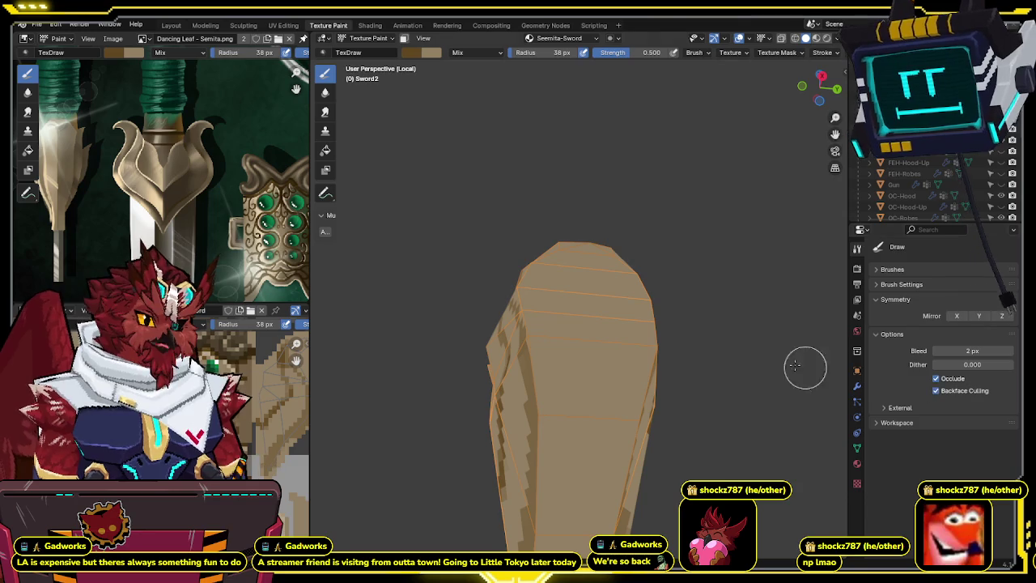
key("Tab")
key("alt+a")
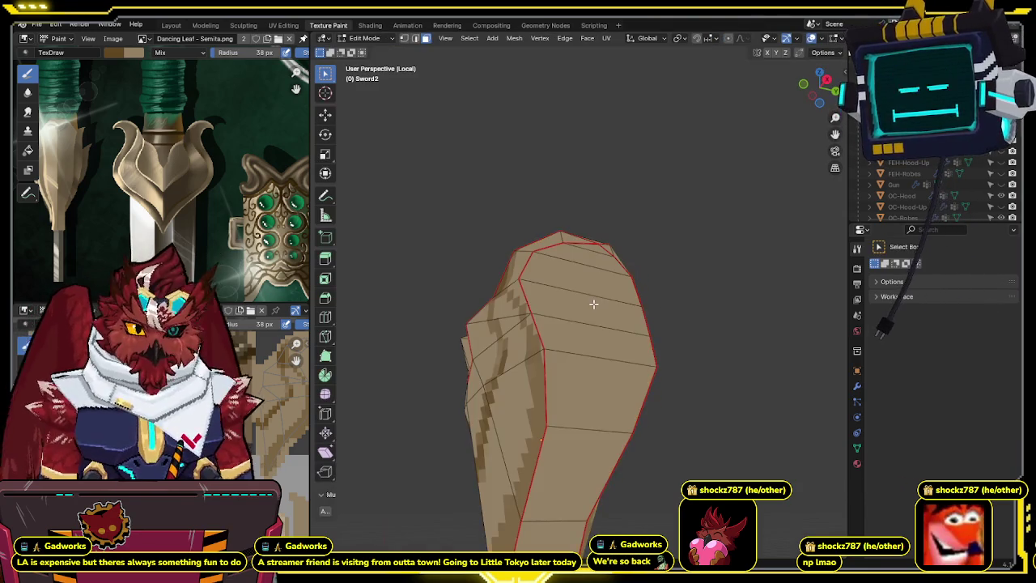
key("Tab")
mouse_move(594, 310)
middle_mouse_down()
mouse_move(601, 296)
mouse_move(584, 265)
mouse_move(597, 234)
mouse_move(580, 248)
mouse_move(553, 233)
mouse_move(493, 254)
middle_mouse_up()
key("m")
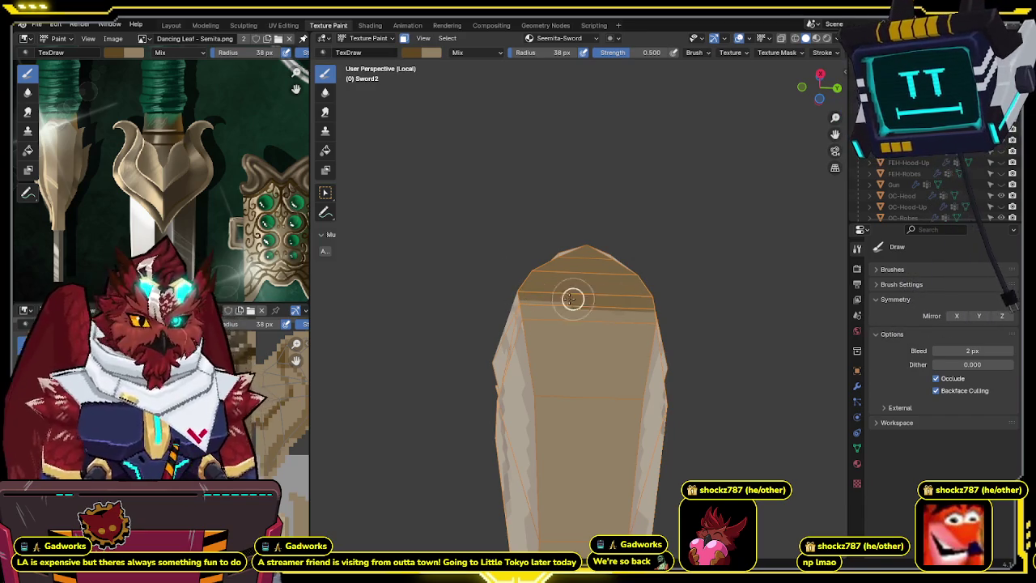
mouse_move(477, 293)
middle_mouse_down()
mouse_move(600, 358)
mouse_move(596, 331)
mouse_move(566, 308)
middle_mouse_up()
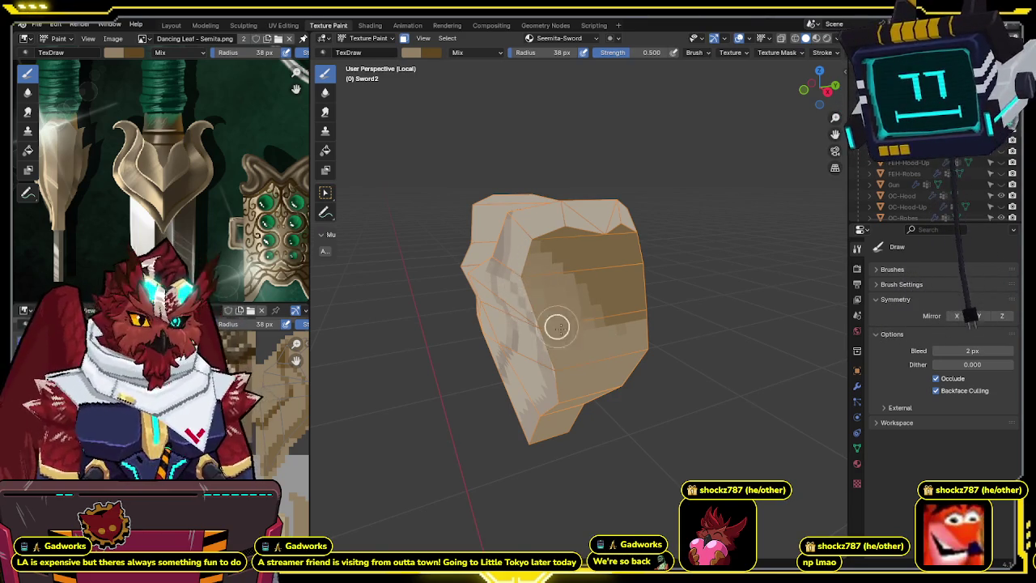
- Shade the piece's sides with darker brown pixel steps, toggling overlays to judge the texture
middle_click_drag(595, 362, 640, 269)
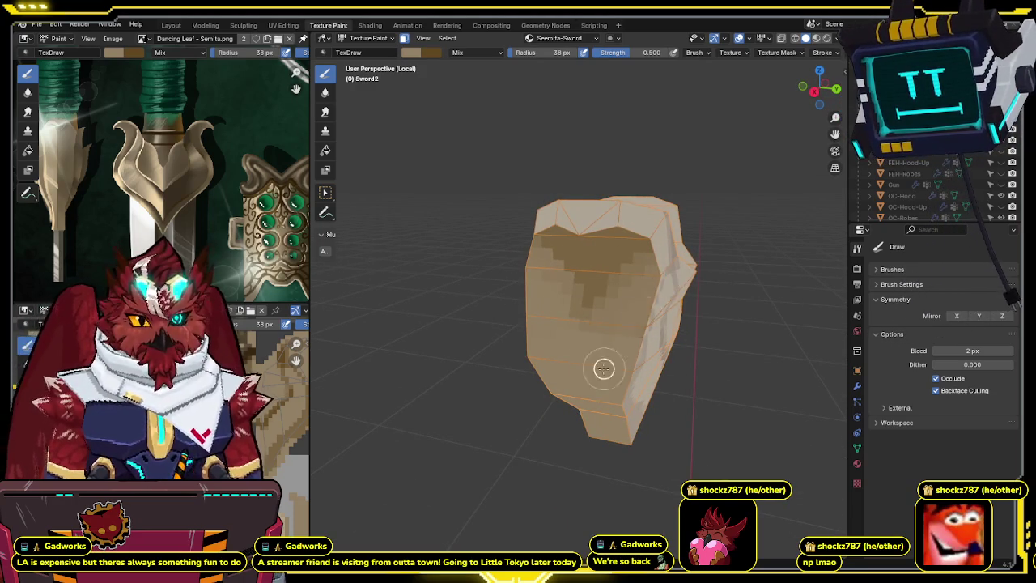
mouse_move(612, 358)
middle_mouse_down()
mouse_move(604, 303)
mouse_move(636, 259)
mouse_move(617, 278)
mouse_move(608, 268)
mouse_move(636, 189)
mouse_move(604, 250)
middle_mouse_up()
key("shift+alt+z")
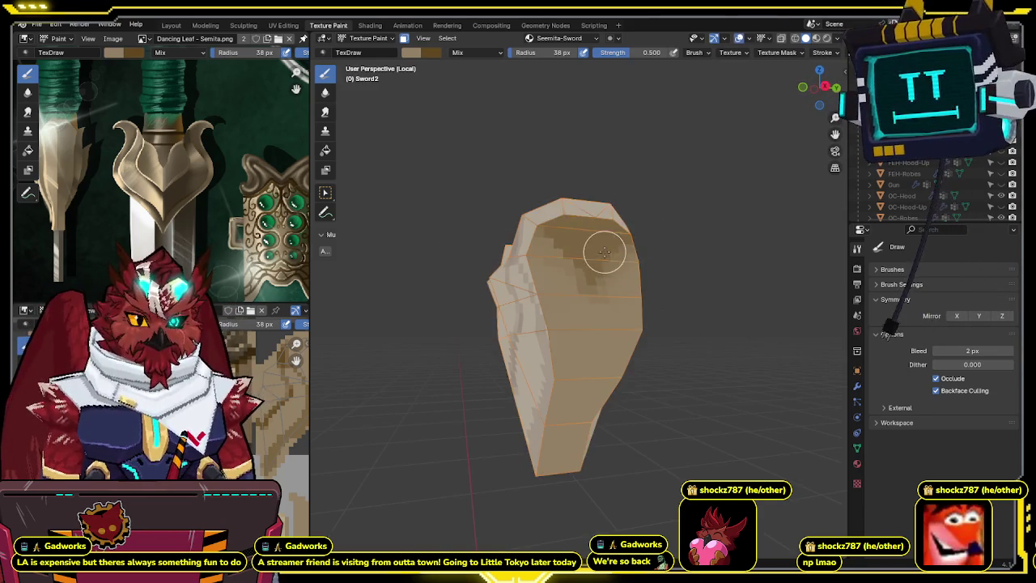
middle_click_drag(564, 216, 555, 217)
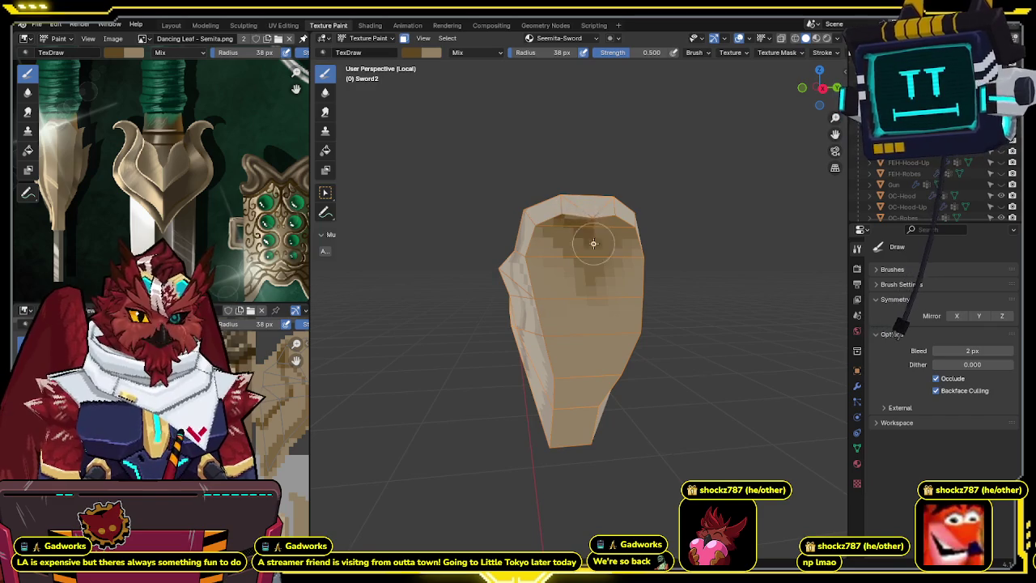
key("shift+alt+z")
key("shift+alt+z")
mouse_move(599, 233)
middle_mouse_down()
mouse_move(563, 241)
mouse_move(605, 248)
middle_mouse_up()
key("shift+alt+z")
key("shift+alt+z")
key("shift+alt+z")
key("shift+alt+z")
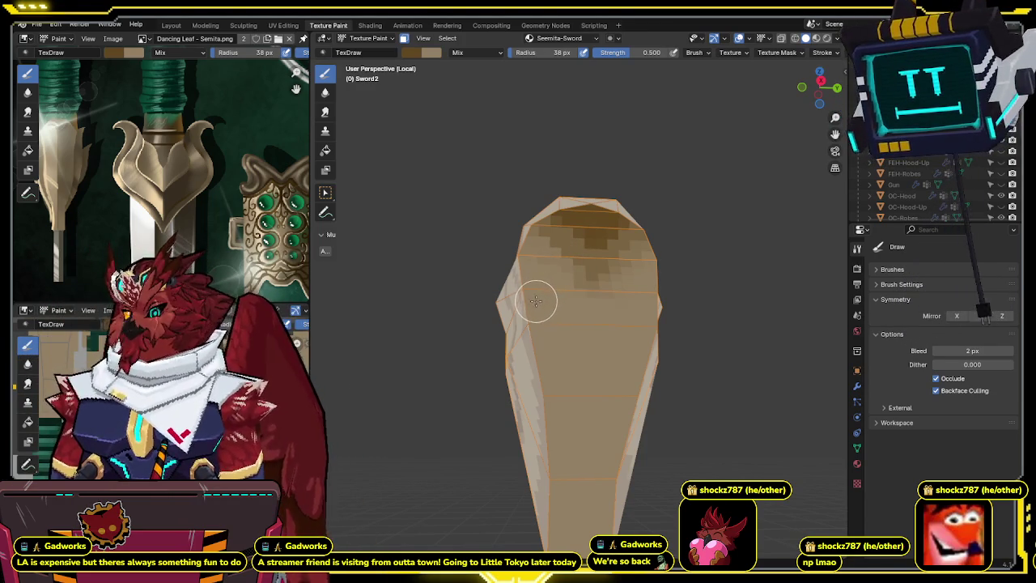
- Add stepped darker brown shading to the piece's top end, orbiting to check the side faces
middle_click_drag(609, 231, 615, 257)
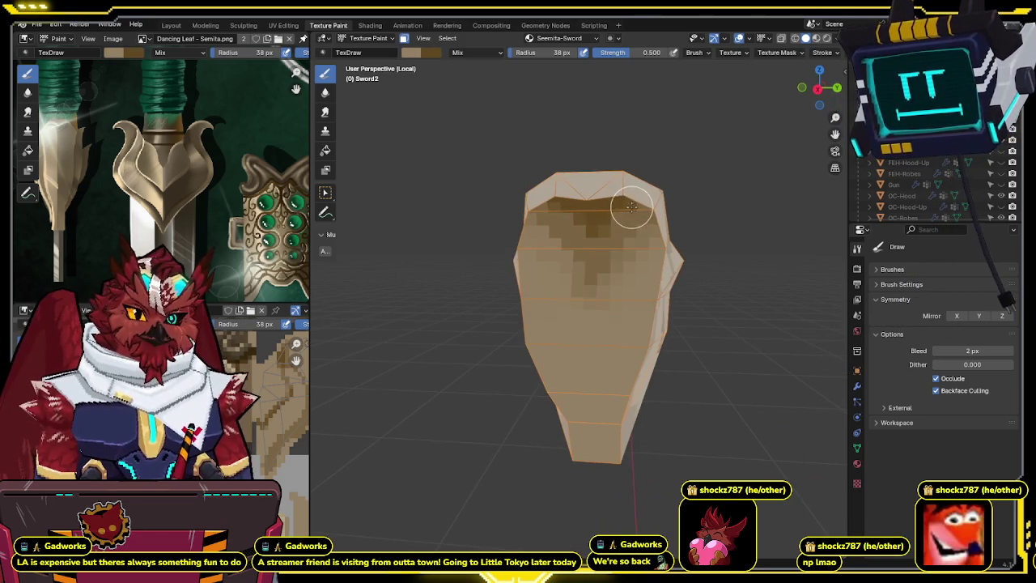
middle_click_drag(638, 198, 620, 219)
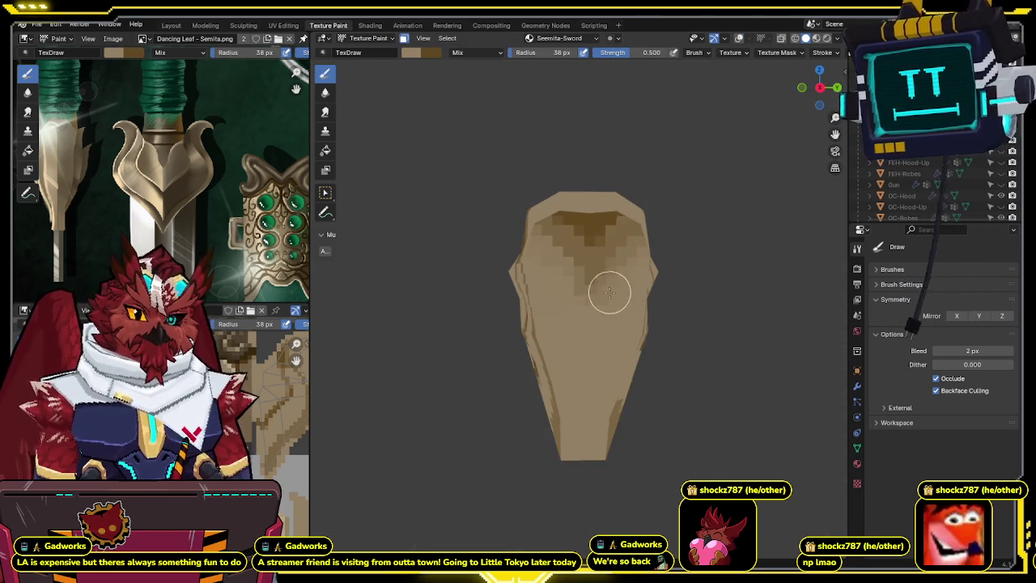
middle_click_drag(598, 308, 605, 282)
key("shift+alt+z")
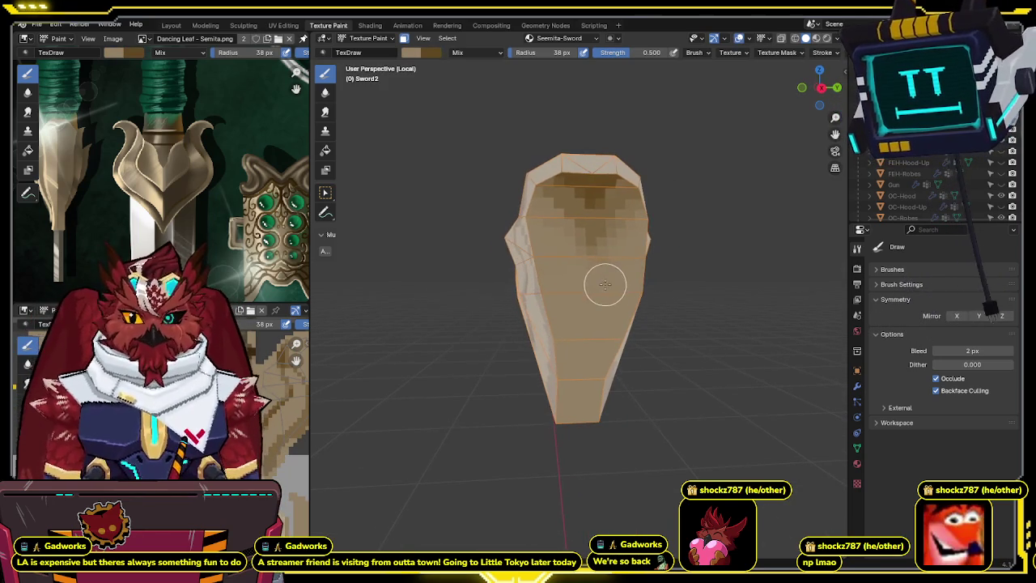
middle_click_drag(573, 324, 600, 279)
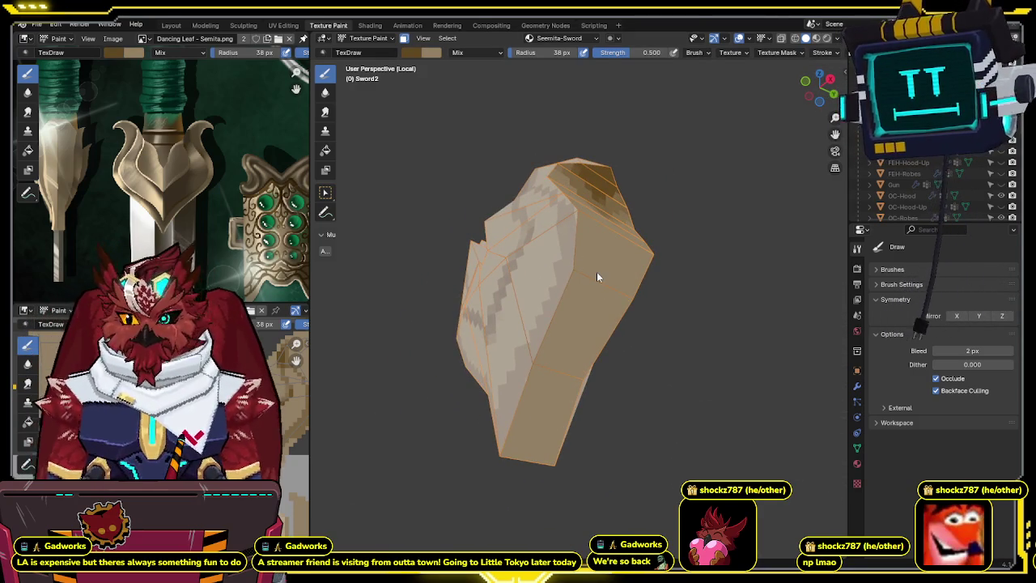
mouse_move(591, 238)
middle_mouse_down()
mouse_move(567, 235)
mouse_move(560, 257)
middle_mouse_up()
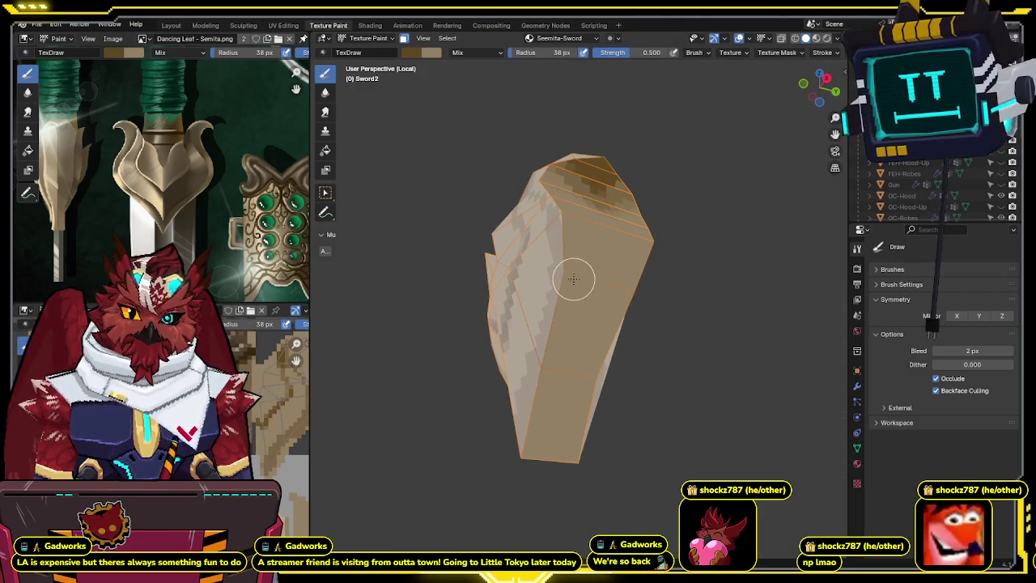
scroll(301, 410, "up", 1)
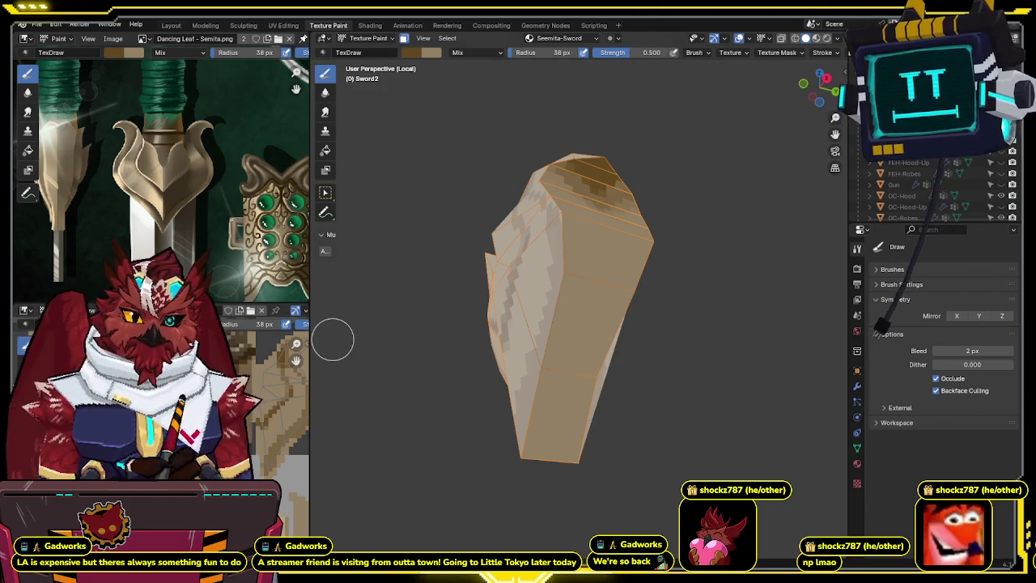
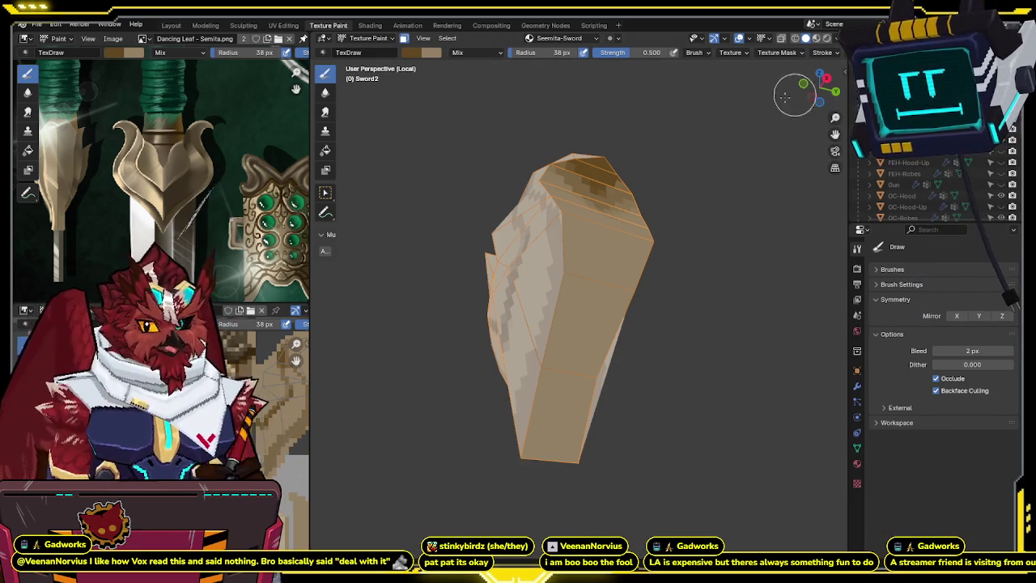
- Orbit around the tan crossguard from several sides, ending in Top Orthographic view
middle_click_drag(534, 332, 561, 364)
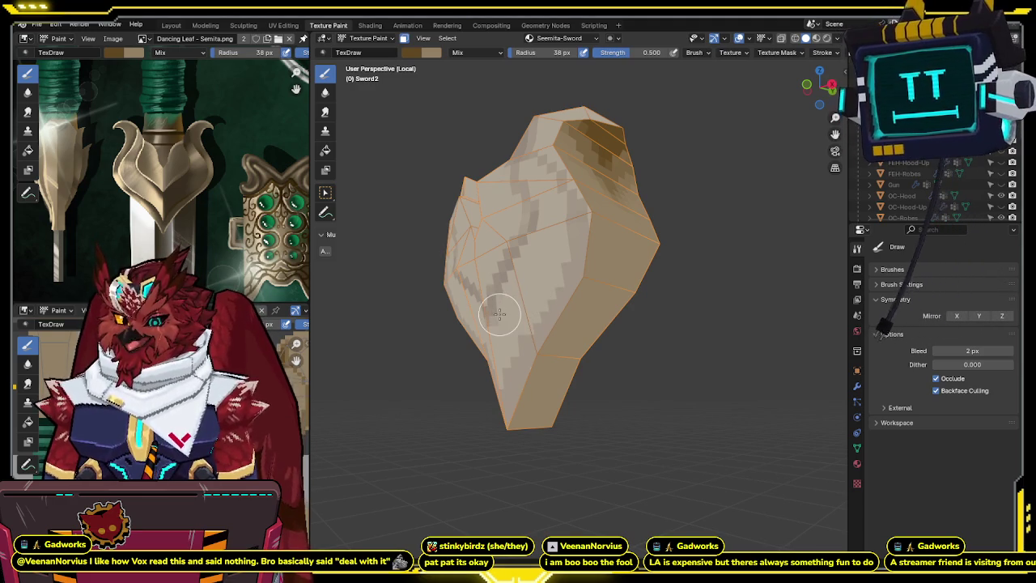
mouse_move(539, 296)
middle_mouse_down()
mouse_move(642, 271)
mouse_move(680, 305)
mouse_move(655, 305)
mouse_move(634, 325)
mouse_move(653, 297)
mouse_move(647, 264)
middle_mouse_up()
mouse_move(557, 241)
middle_mouse_down()
mouse_move(555, 190)
mouse_move(607, 194)
mouse_move(597, 185)
middle_mouse_up()
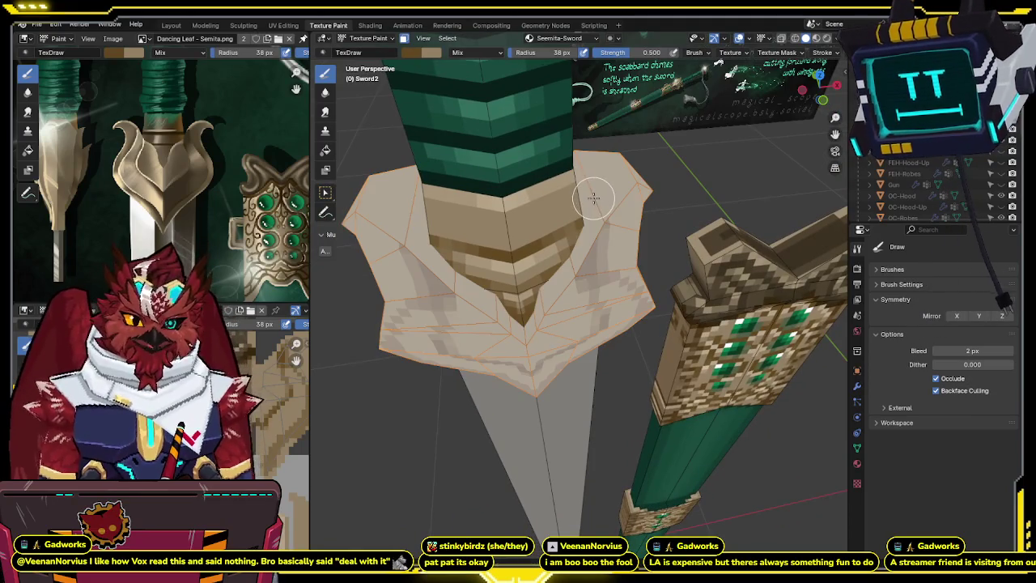
left_click(597, 192)
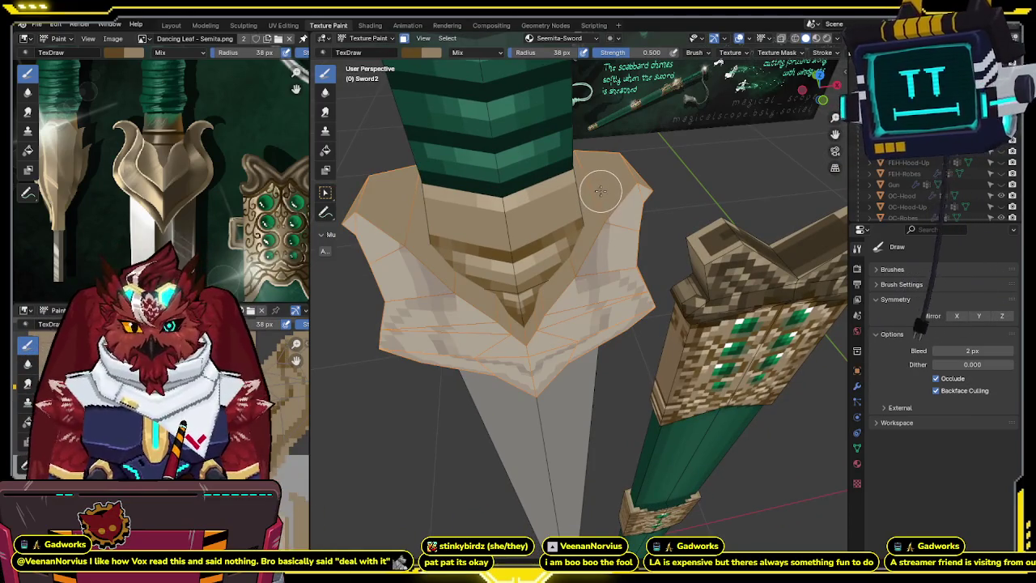
middle_click_drag(598, 192, 612, 161)
middle_click_drag(590, 203, 652, 148)
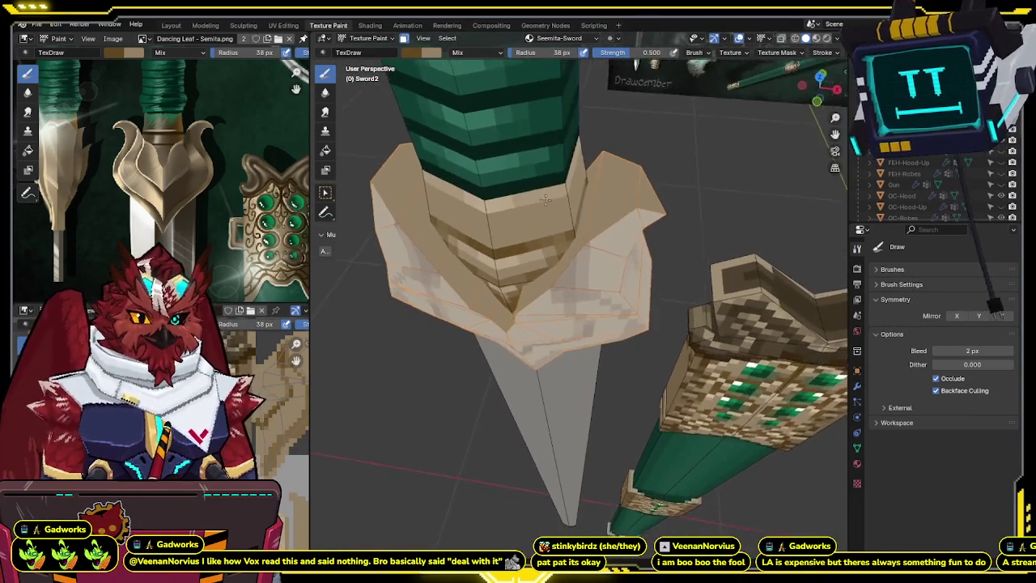
middle_click_drag(730, 105, 571, 232)
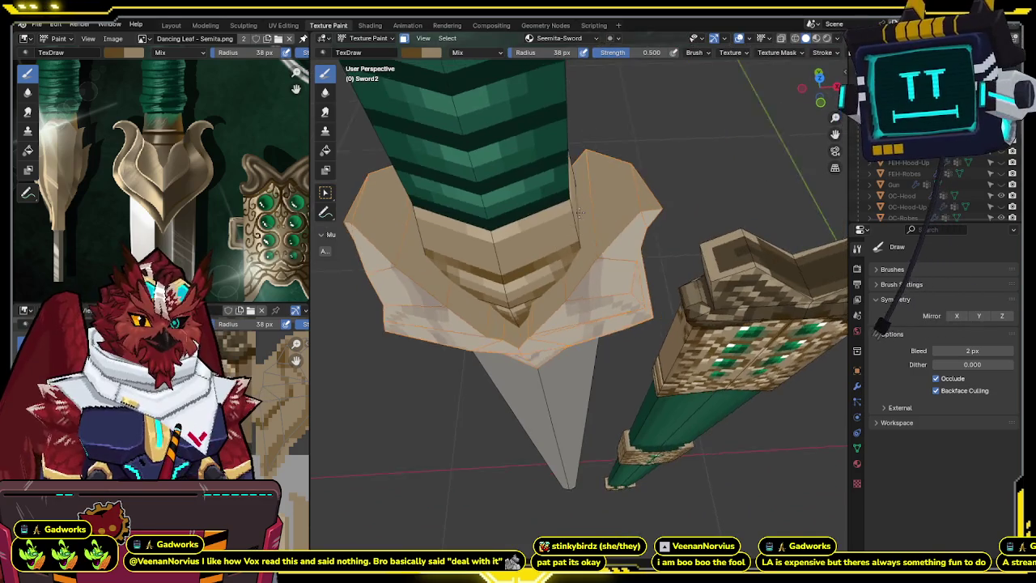
key("KP_7")
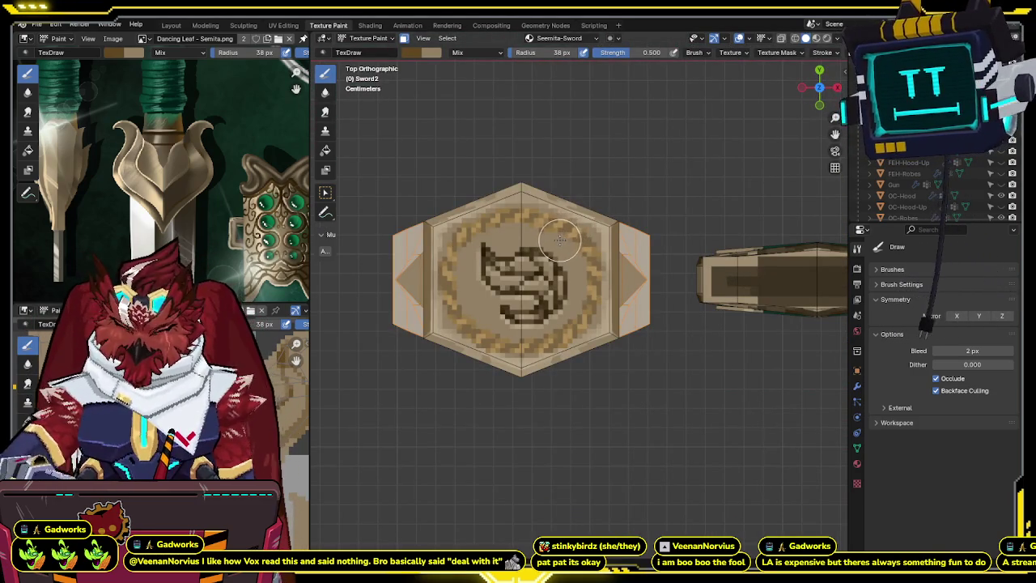
- Isolate the guard with overlays hidden and paint mirrored dark brown vertical stripes down it
key("KP_Divide")
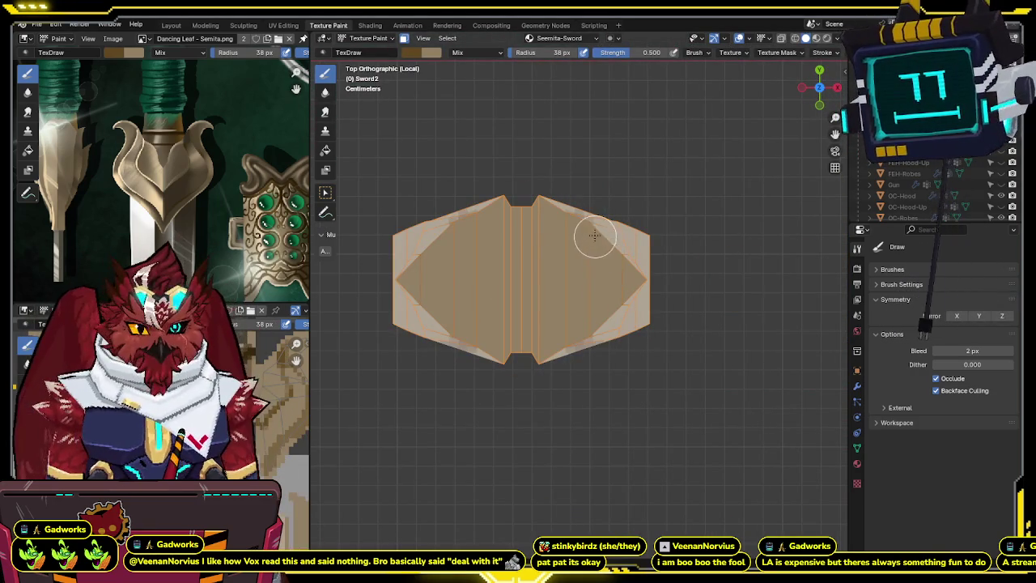
key("shift+alt+z")
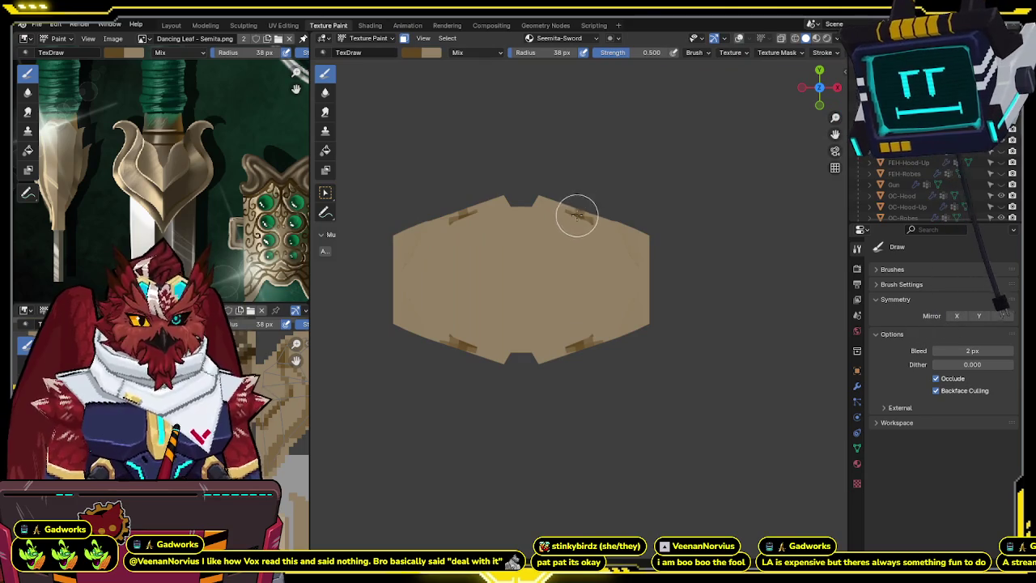
left_click_drag(575, 212, 574, 332)
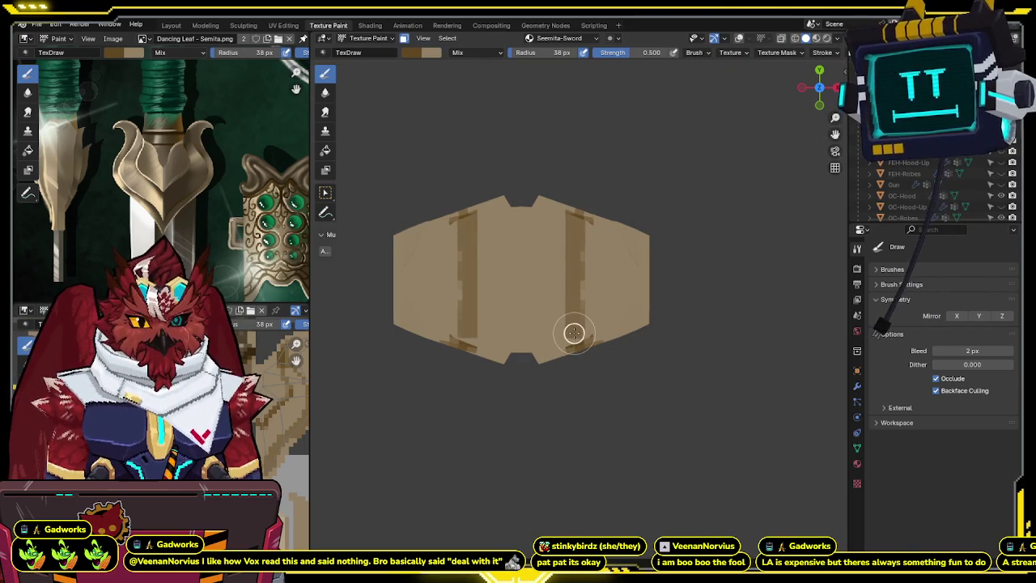
left_click_drag(582, 321, 584, 242)
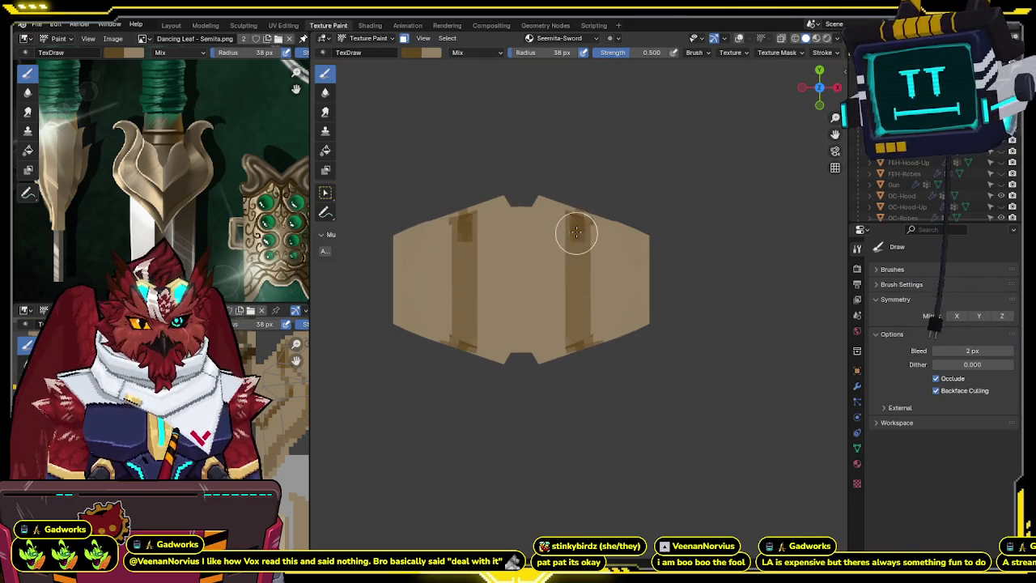
left_click_drag(576, 219, 578, 327)
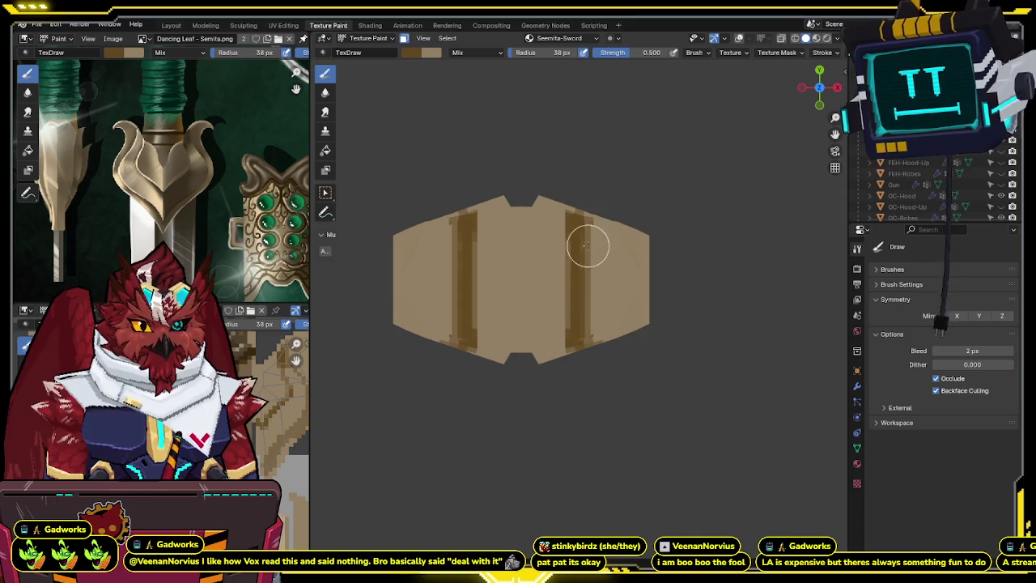
- Turn off face masking and review the painted bands from front and side angles
mouse_move(581, 256)
middle_mouse_down()
mouse_move(620, 204)
mouse_move(603, 238)
middle_mouse_up()
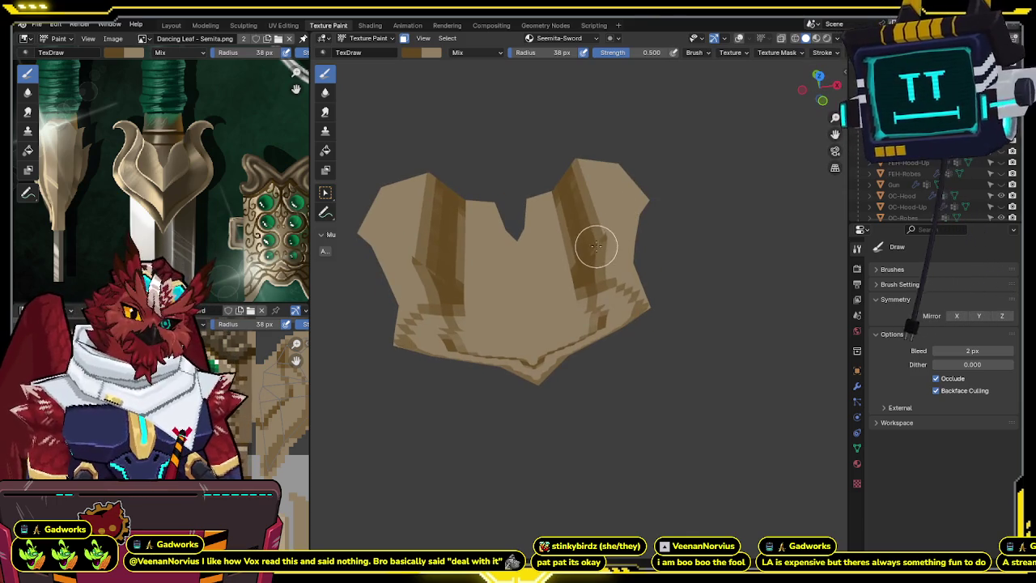
key("m")
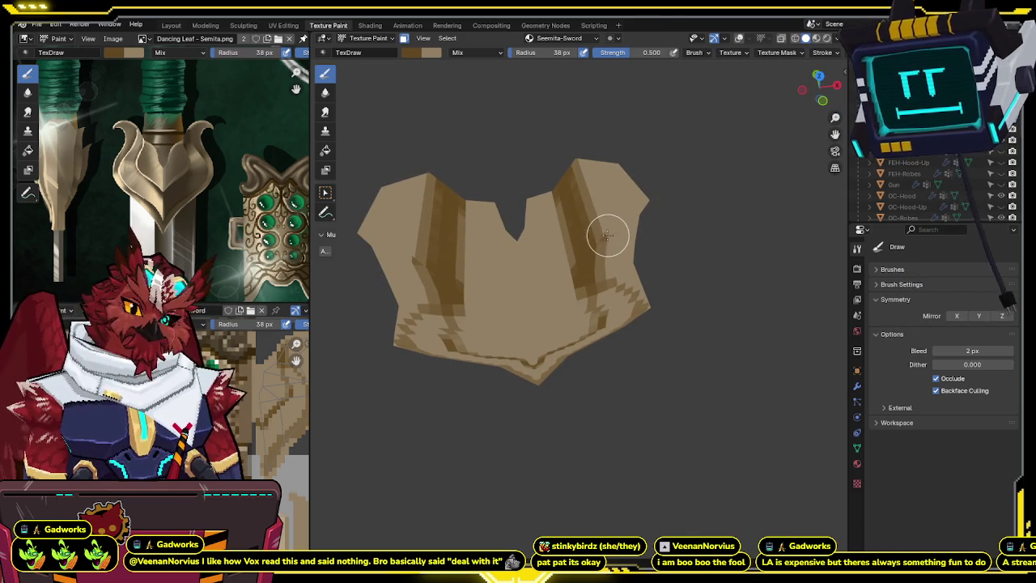
key("shift+alt+z")
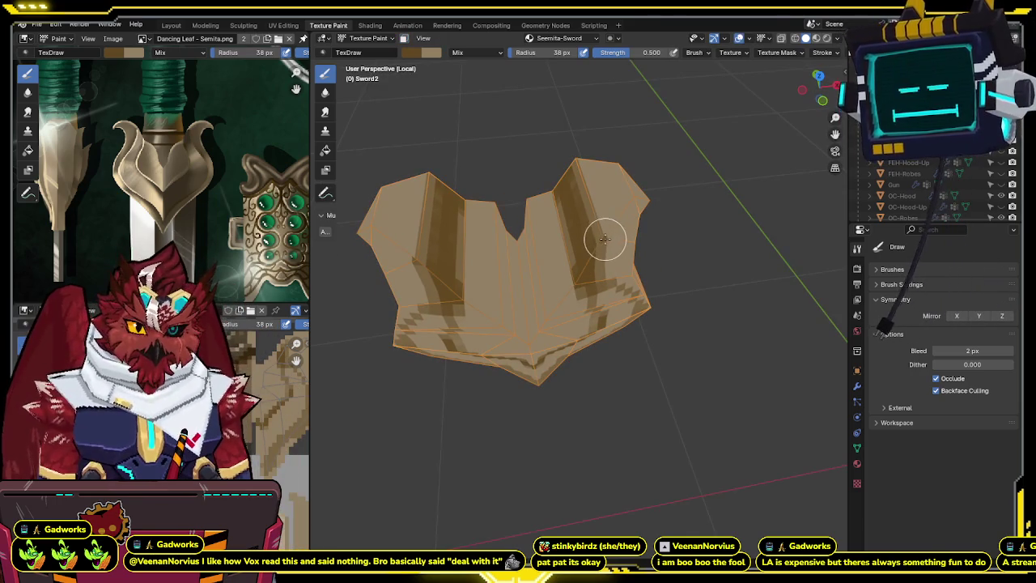
key("shift+alt+z")
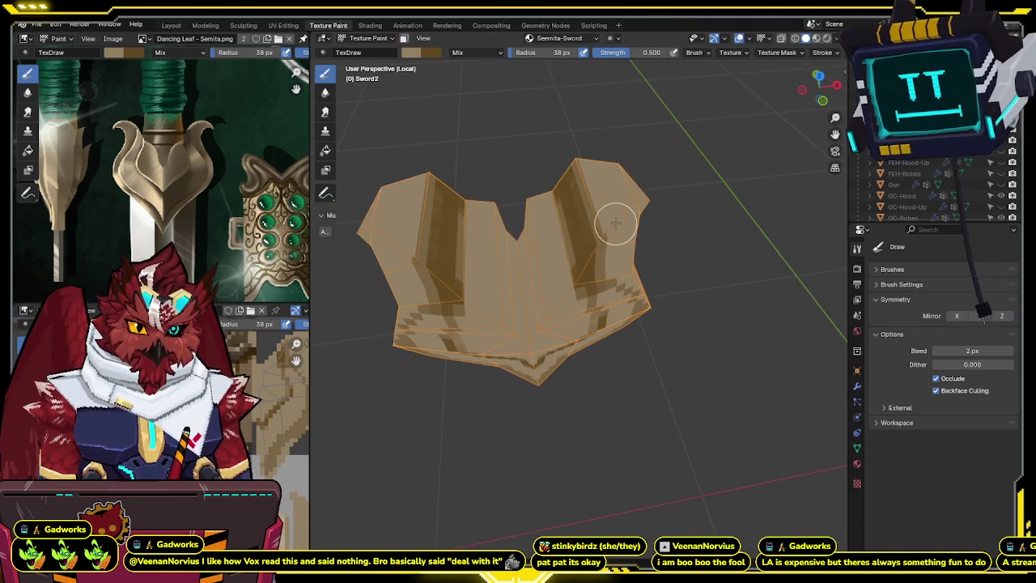
mouse_move(620, 203)
middle_mouse_down()
mouse_move(752, 164)
mouse_move(619, 192)
middle_mouse_up()
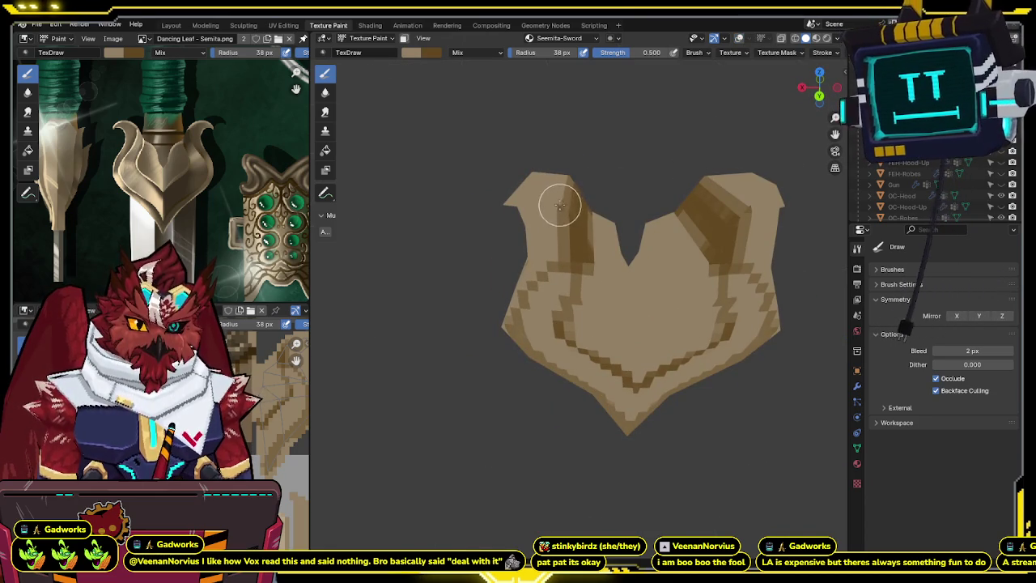
middle_click_drag(583, 181, 578, 189)
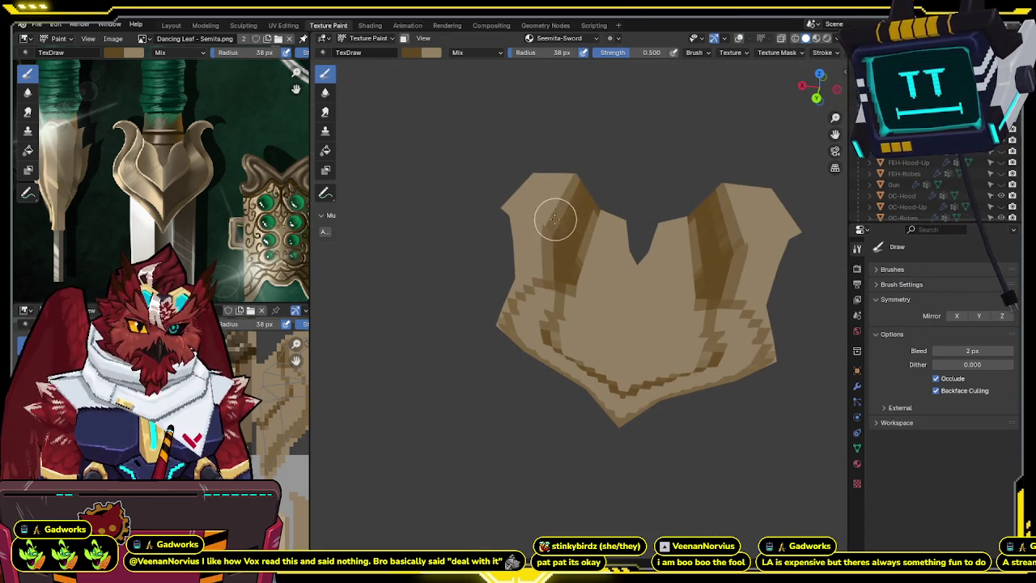
mouse_move(583, 206)
middle_mouse_down()
mouse_move(703, 208)
mouse_move(671, 238)
mouse_move(629, 238)
middle_mouse_up()
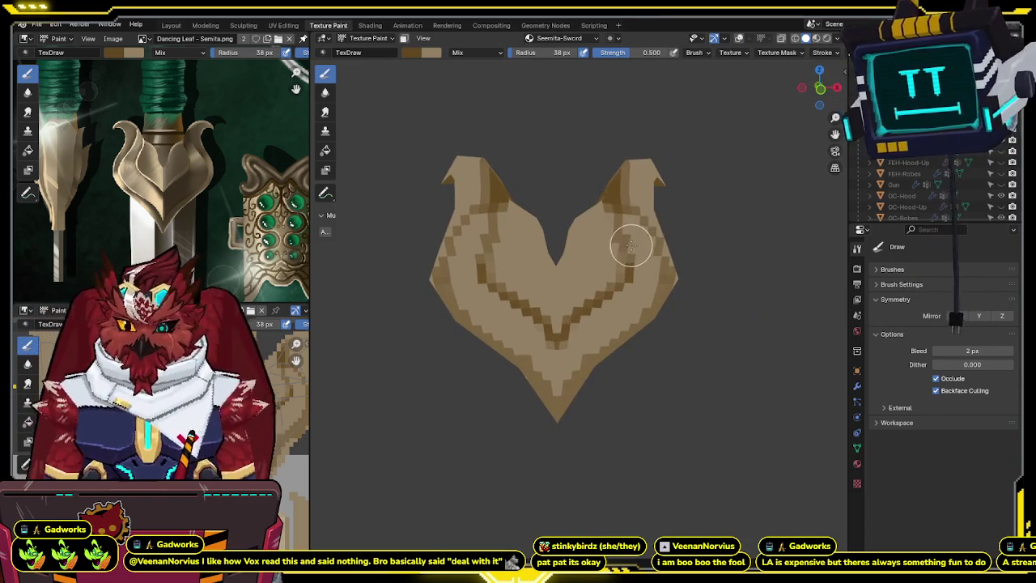
- Exit local view, restore overlays, and show the guard beside the reference board
key("KP_Divide")
scroll(616, 253, "down", 2)
key("shift+alt+z")
mouse_move(616, 253)
middle_mouse_down()
mouse_move(606, 282)
mouse_move(520, 301)
middle_mouse_up()
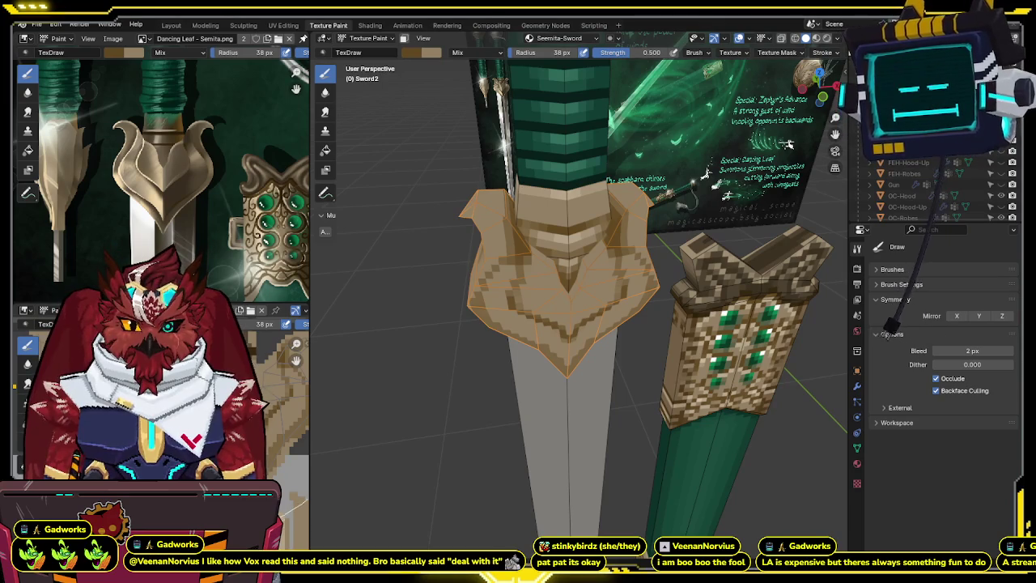
mouse_move(558, 280)
middle_mouse_down()
mouse_move(586, 279)
mouse_move(566, 255)
middle_mouse_up()
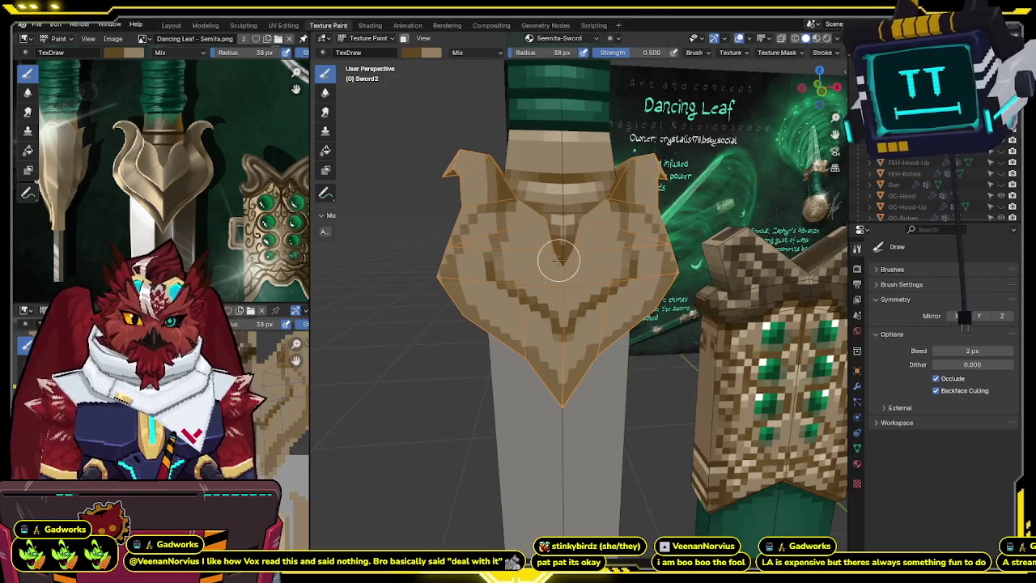
middle_click_drag(582, 316, 561, 318)
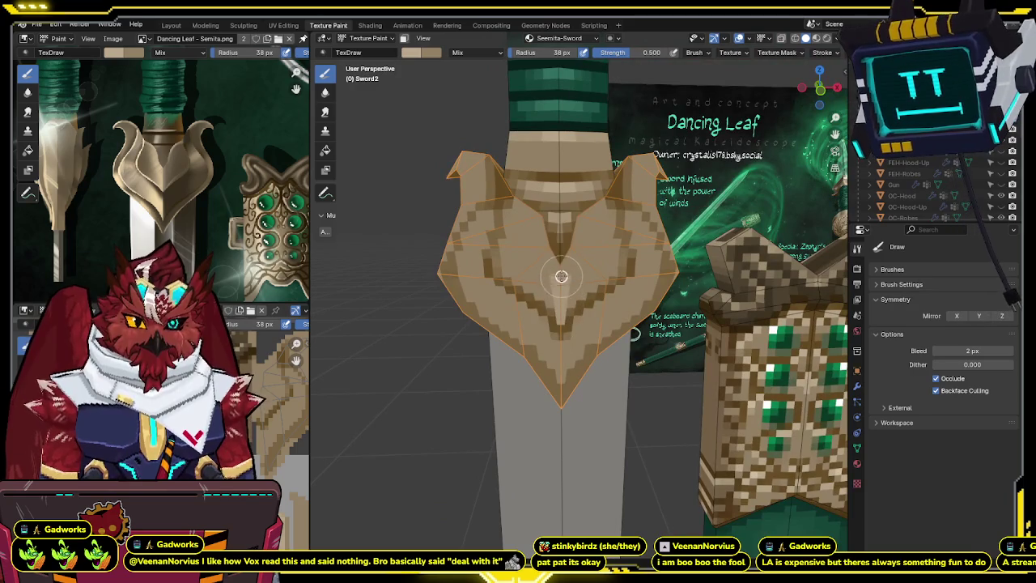
middle_click_drag(555, 288, 564, 263)
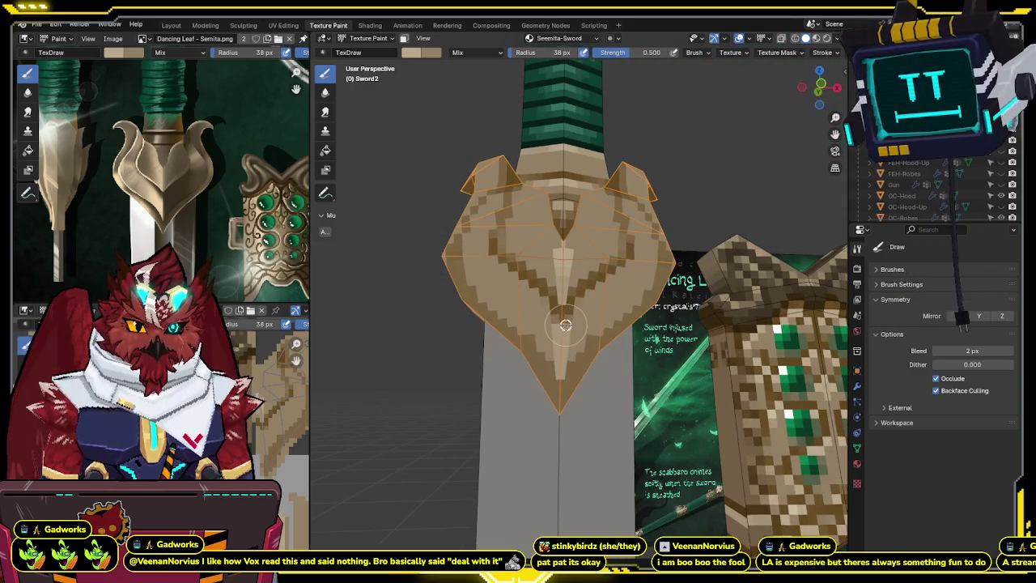
middle_click_drag(571, 308, 565, 324)
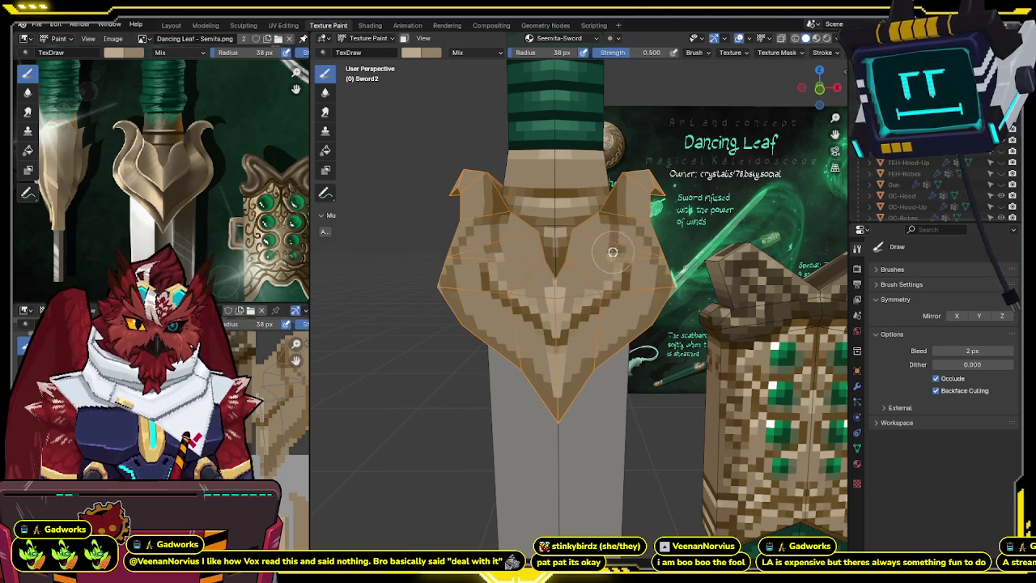
mouse_move(609, 247)
middle_mouse_down()
mouse_move(603, 234)
mouse_move(600, 264)
mouse_move(565, 317)
middle_mouse_up()
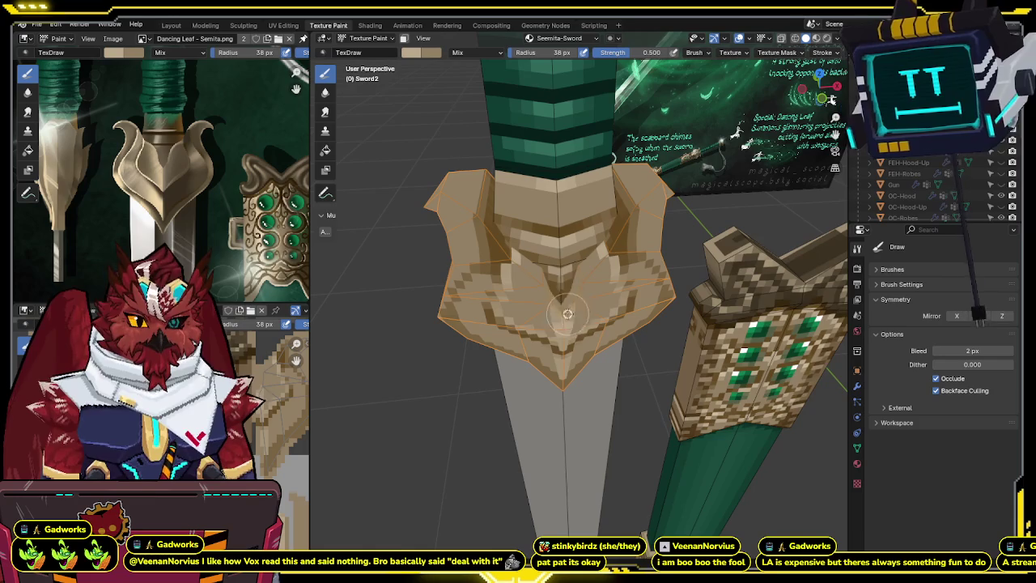
mouse_move(602, 256)
middle_mouse_down()
mouse_move(620, 266)
mouse_move(599, 240)
mouse_move(554, 235)
middle_mouse_up()
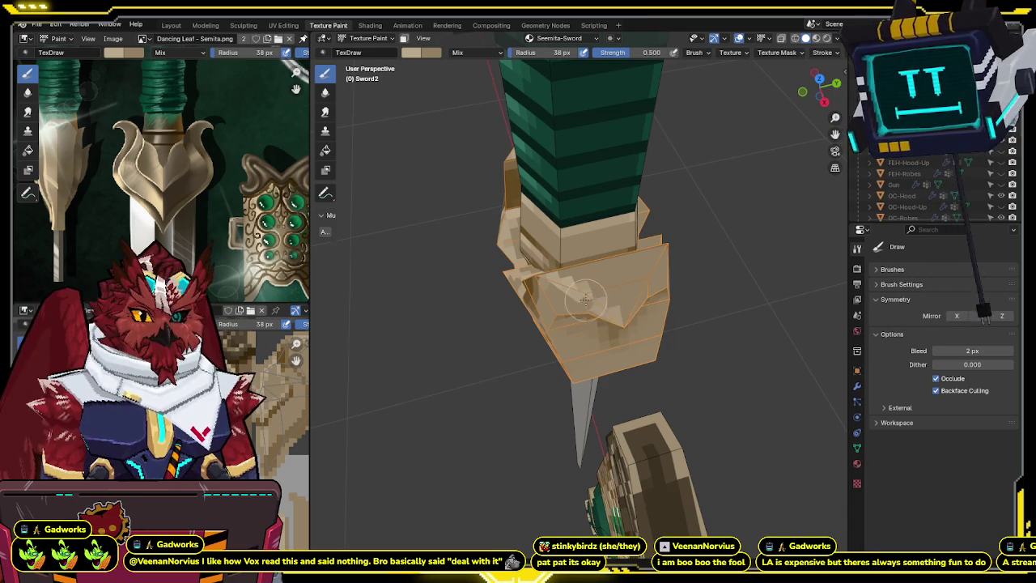
middle_click_drag(617, 309, 581, 347)
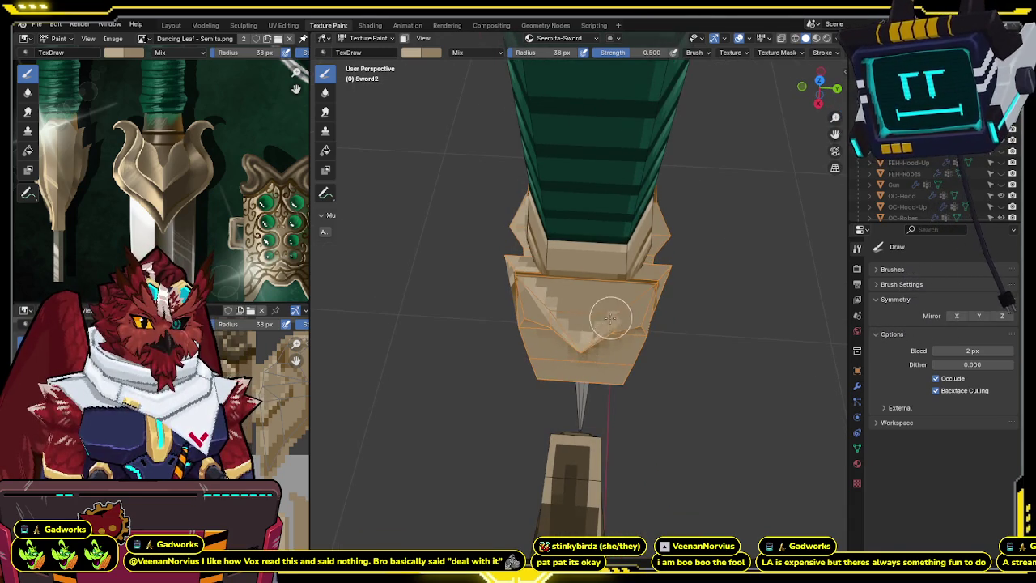
mouse_move(594, 336)
middle_mouse_down()
mouse_move(518, 297)
mouse_move(555, 289)
mouse_move(561, 304)
middle_mouse_up()
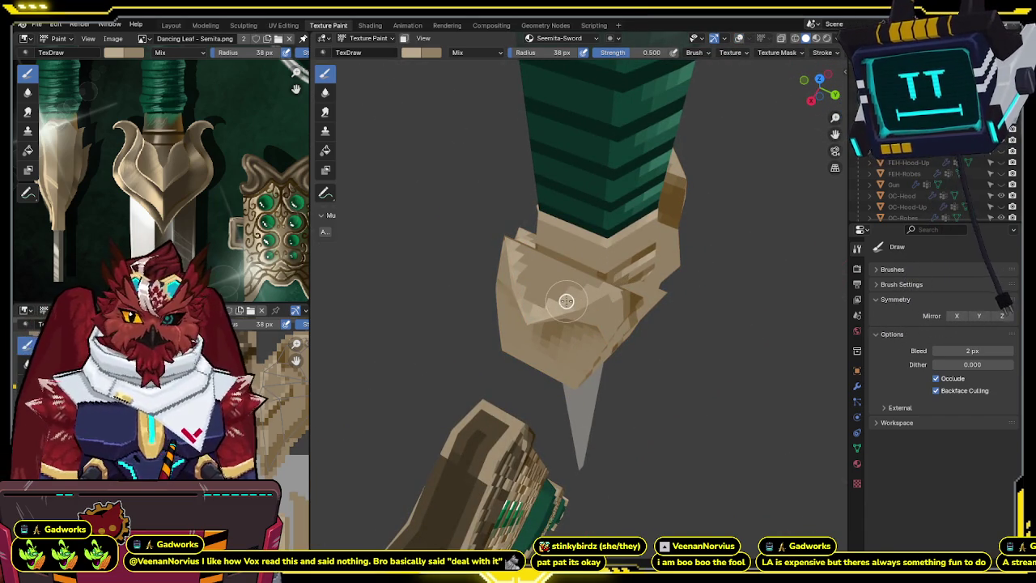
middle_click_drag(570, 299, 517, 288)
mouse_move(524, 285)
middle_mouse_down()
mouse_move(630, 259)
mouse_move(612, 276)
mouse_move(545, 270)
middle_mouse_up()
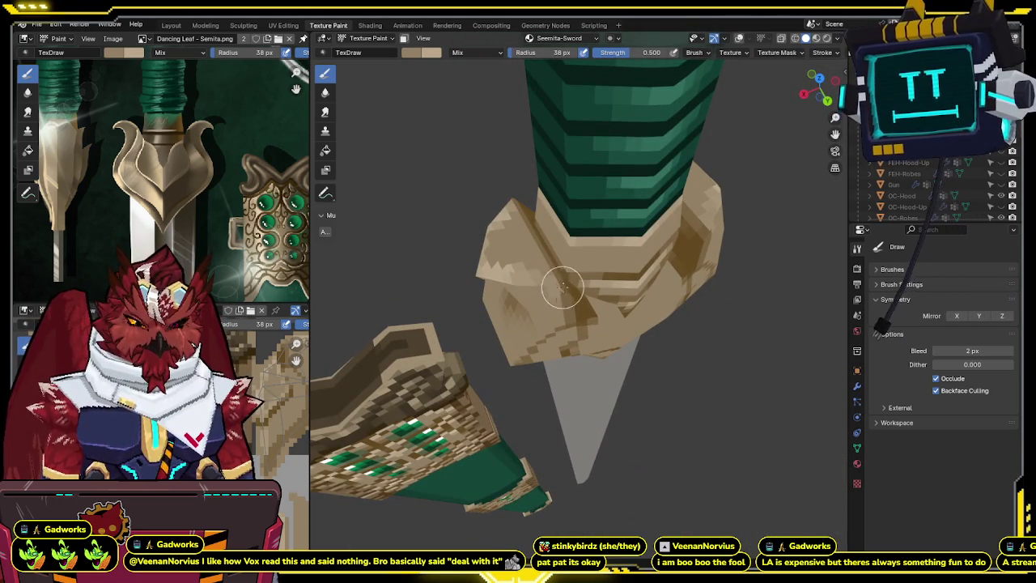
mouse_move(567, 280)
middle_mouse_down()
mouse_move(557, 255)
mouse_move(596, 272)
middle_mouse_up()
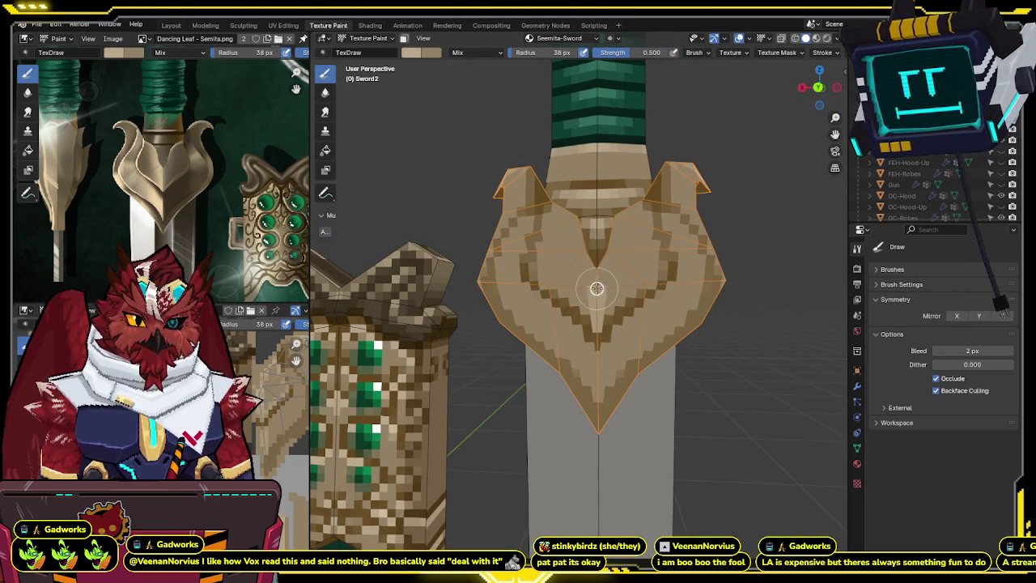
middle_click_drag(597, 272, 561, 289)
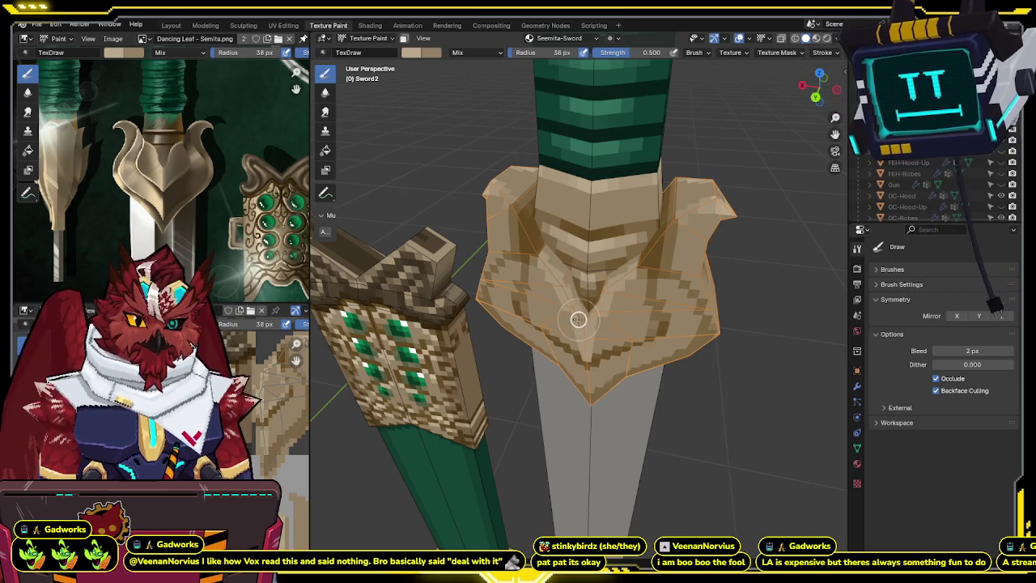
middle_click_drag(589, 319, 564, 278)
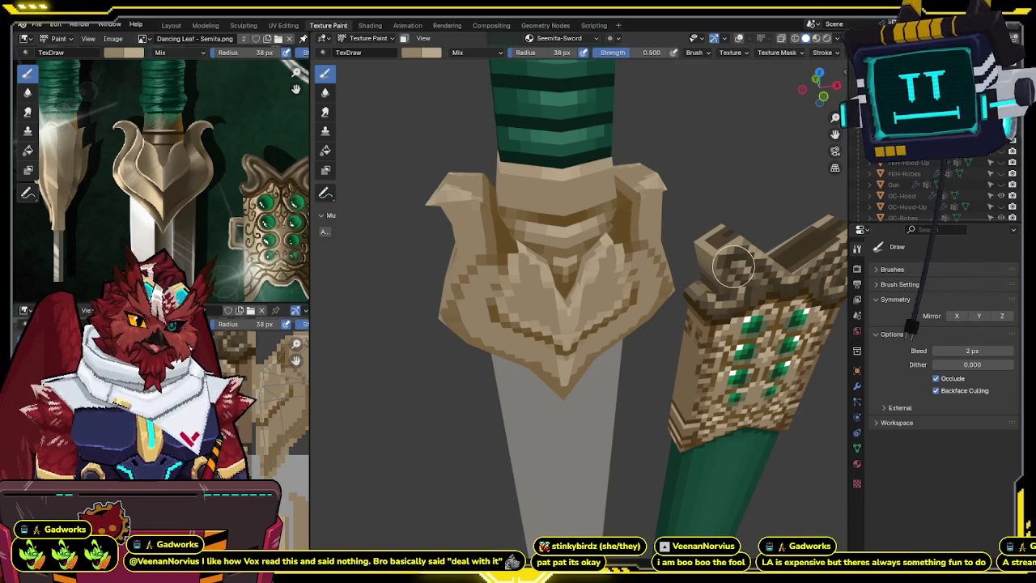
mouse_move(612, 231)
middle_mouse_down()
mouse_move(783, 263)
mouse_move(646, 245)
mouse_move(605, 277)
middle_mouse_up()
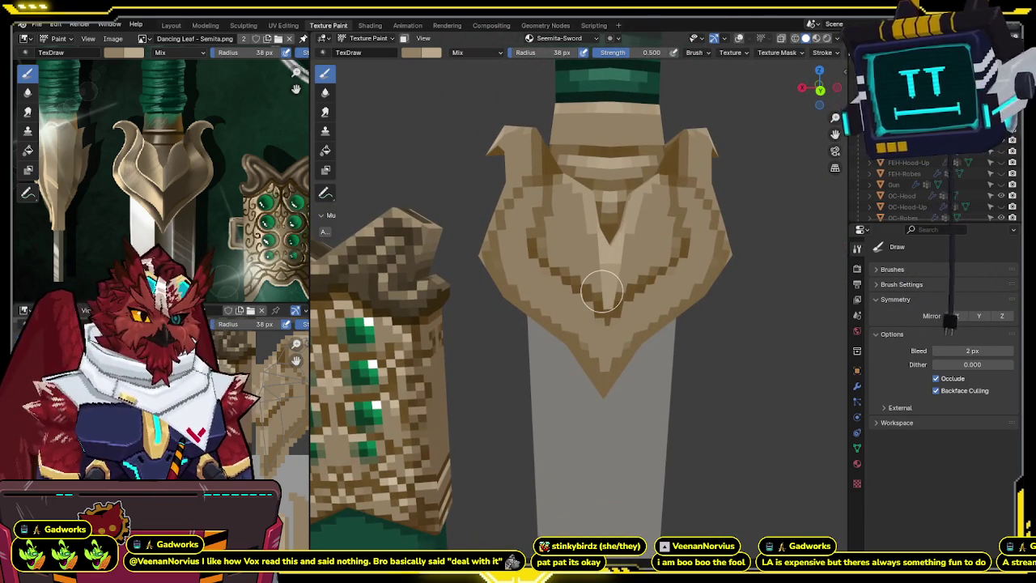
middle_click_drag(615, 314, 615, 320)
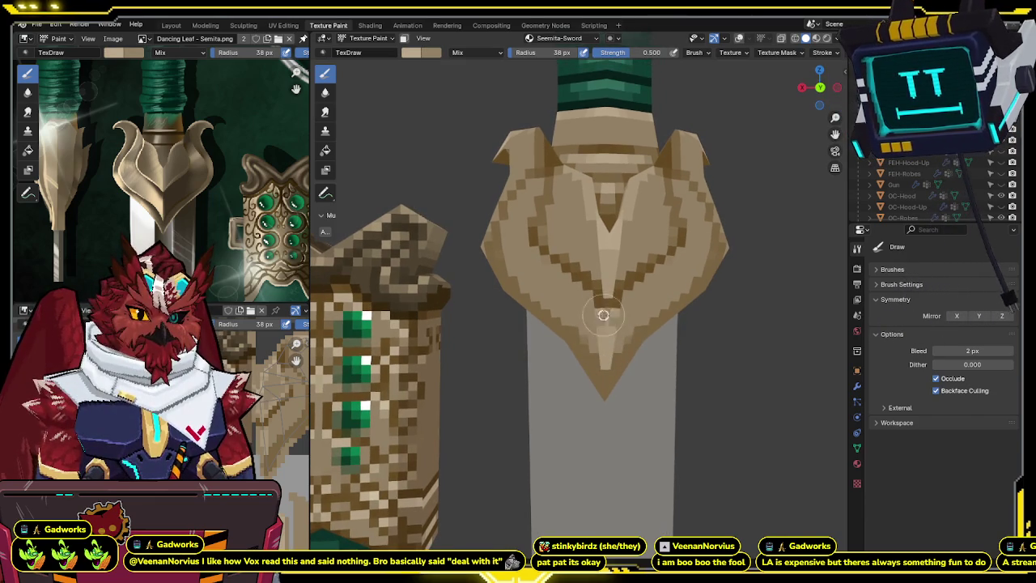
mouse_move(605, 327)
middle_mouse_down()
mouse_move(581, 356)
mouse_move(575, 330)
mouse_move(617, 313)
mouse_move(596, 324)
mouse_move(566, 289)
mouse_move(599, 258)
mouse_move(571, 297)
middle_mouse_up()
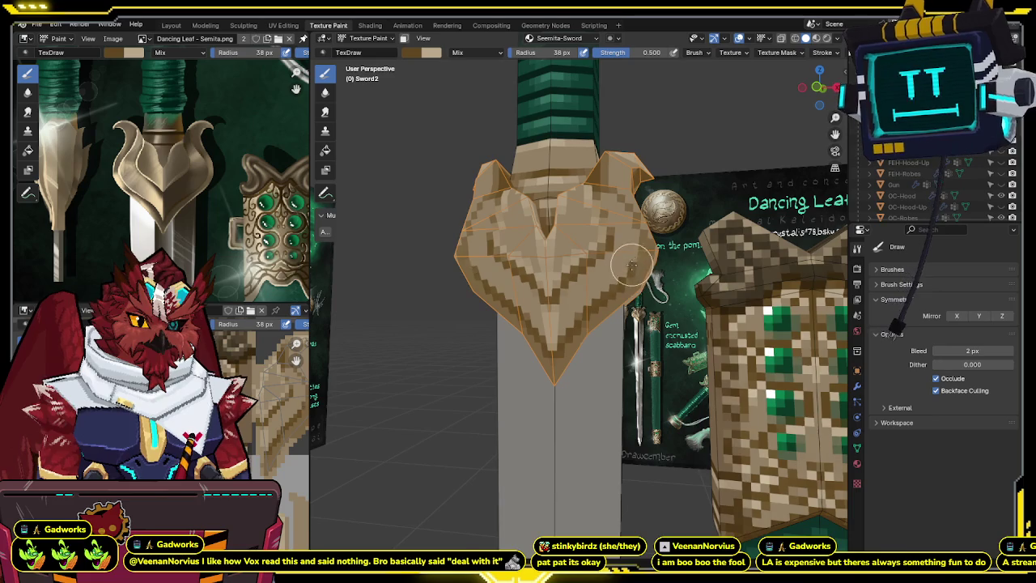
middle_click_drag(633, 259, 614, 267)
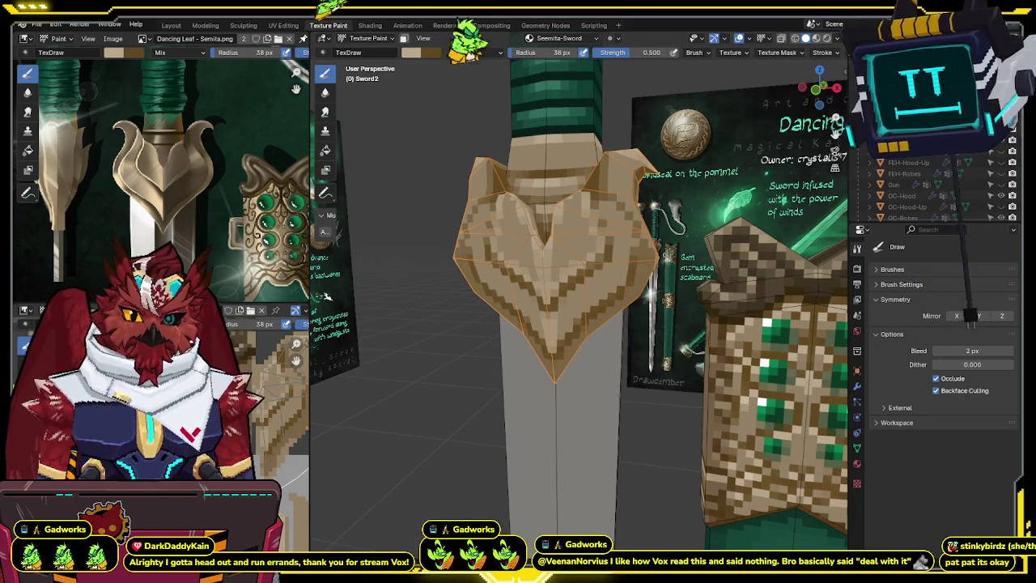
mouse_move(631, 259)
middle_mouse_down()
mouse_move(608, 255)
mouse_move(608, 273)
middle_mouse_up()
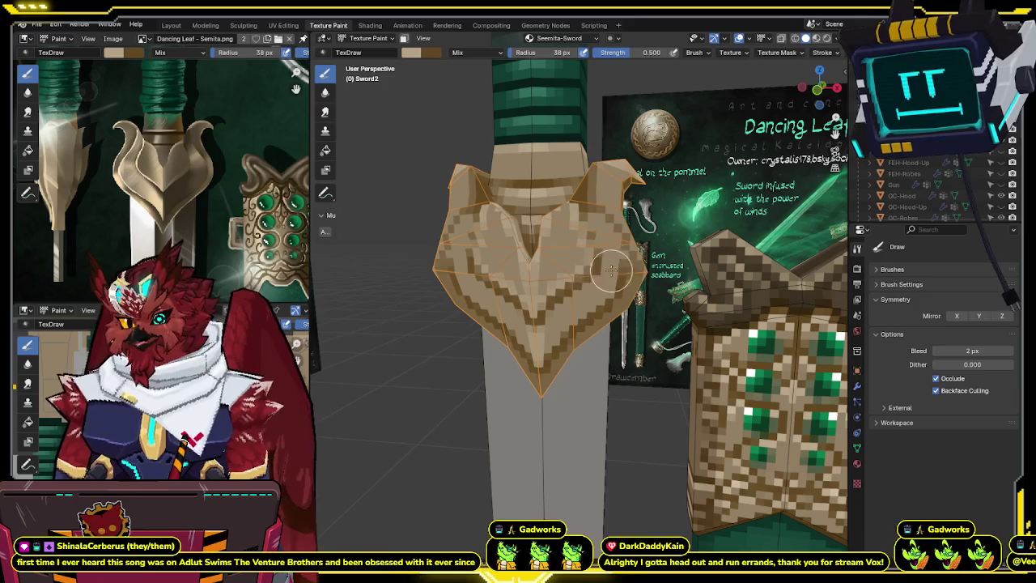
middle_click_drag(608, 274, 611, 259)
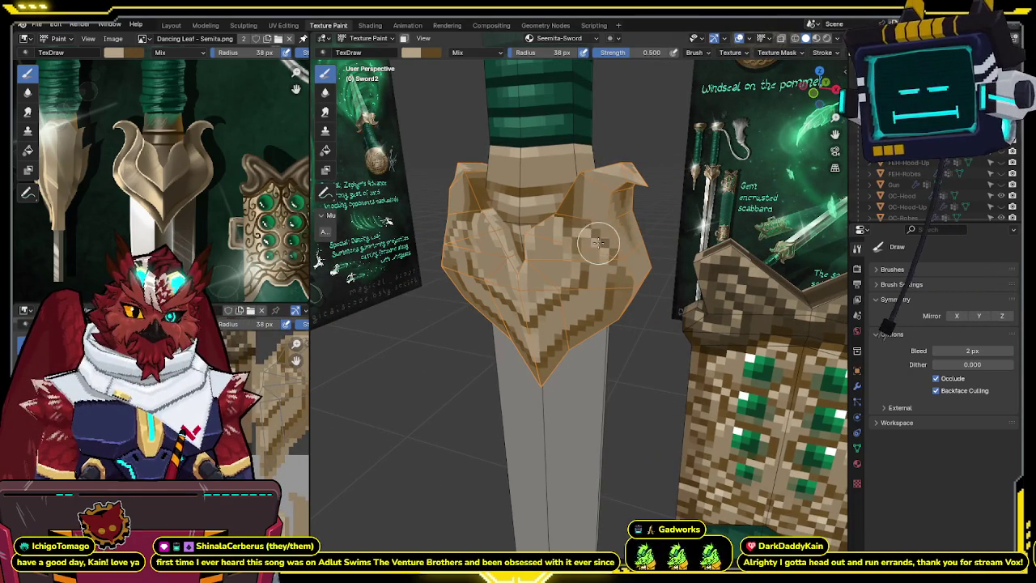
middle_click_drag(602, 251, 599, 280)
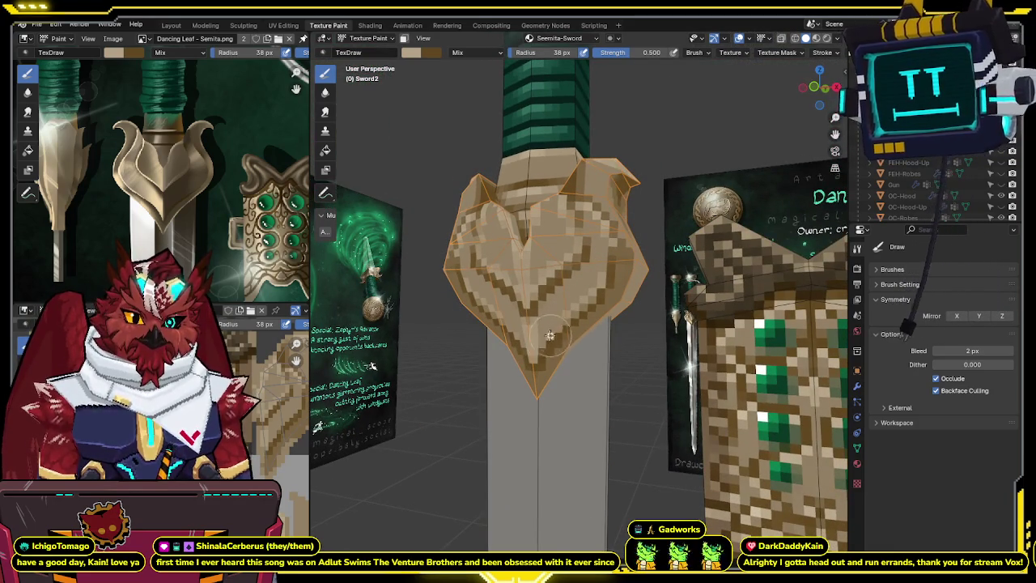
mouse_move(623, 243)
middle_mouse_down()
mouse_move(570, 233)
mouse_move(550, 209)
middle_mouse_up()
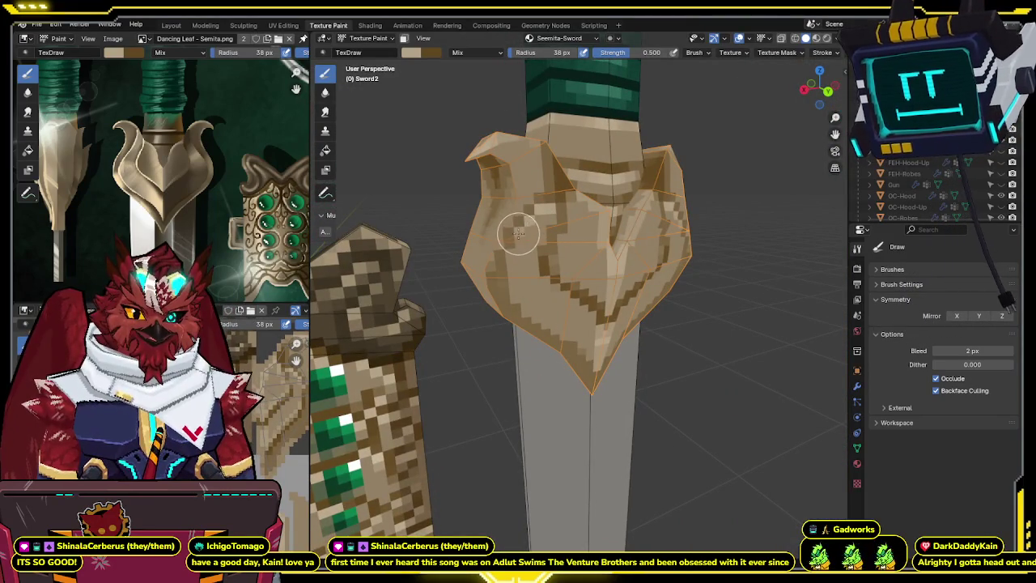
mouse_move(544, 211)
middle_mouse_down()
mouse_move(570, 196)
mouse_move(548, 243)
middle_mouse_up()
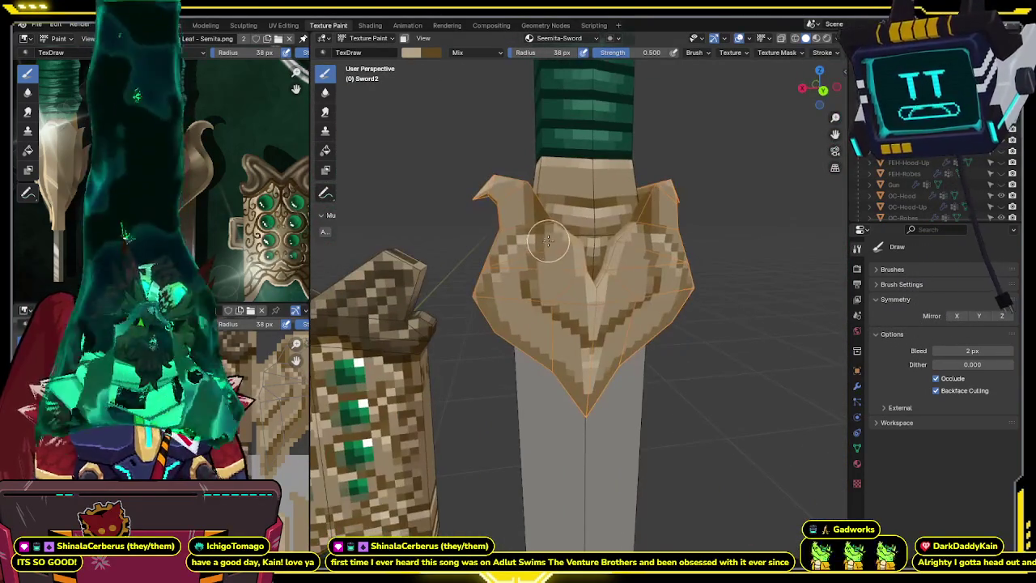
mouse_move(542, 260)
middle_mouse_down()
mouse_move(582, 308)
mouse_move(546, 280)
mouse_move(555, 269)
middle_mouse_up()
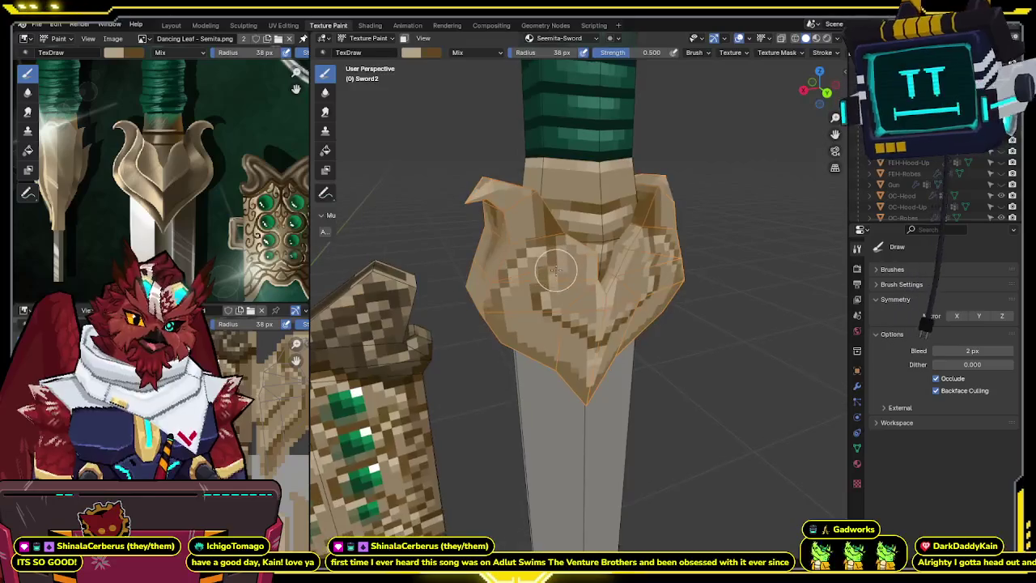
middle_click_drag(561, 255, 580, 213)
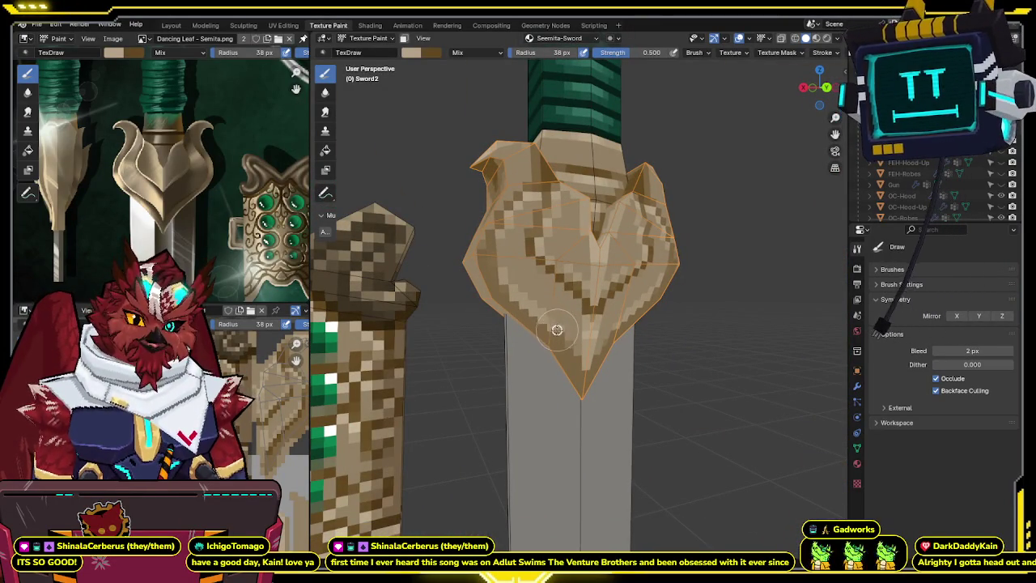
middle_click_drag(572, 343, 371, 332)
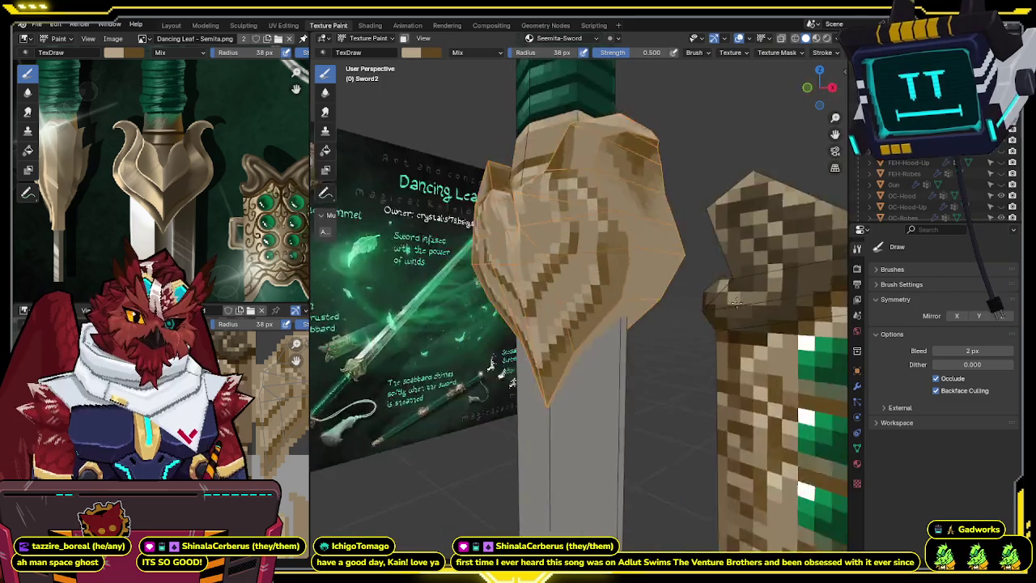
mouse_move(769, 301)
middle_mouse_down()
mouse_move(590, 300)
mouse_move(546, 317)
middle_mouse_up()
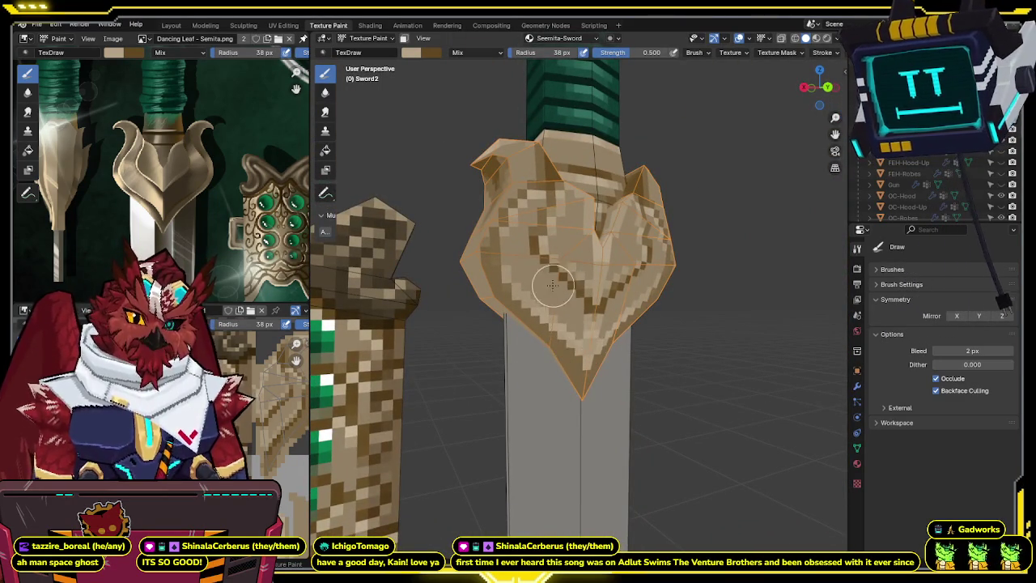
middle_click_drag(555, 286, 523, 283)
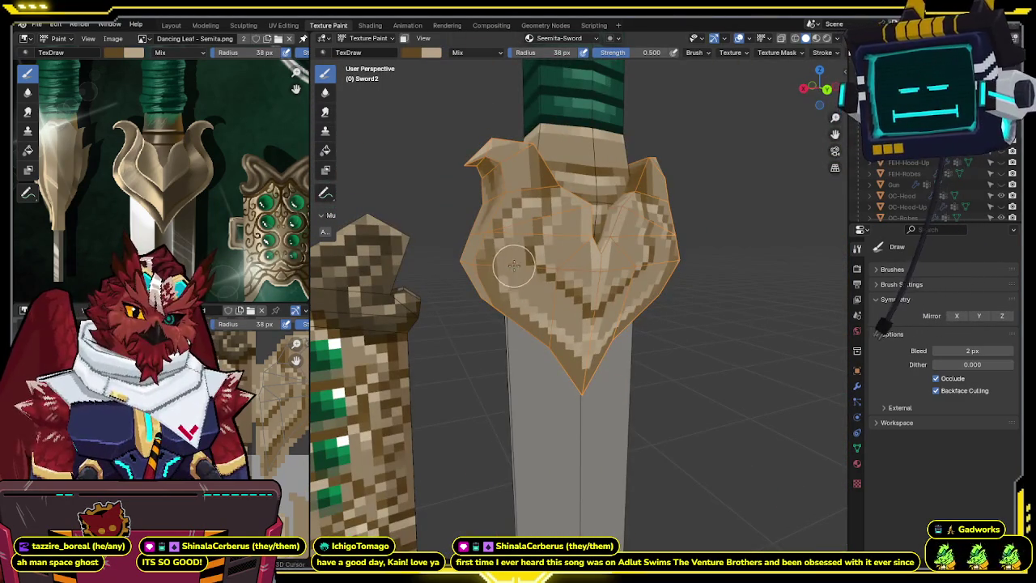
mouse_move(503, 279)
middle_mouse_down()
mouse_move(598, 296)
mouse_move(628, 234)
mouse_move(630, 244)
middle_mouse_up()
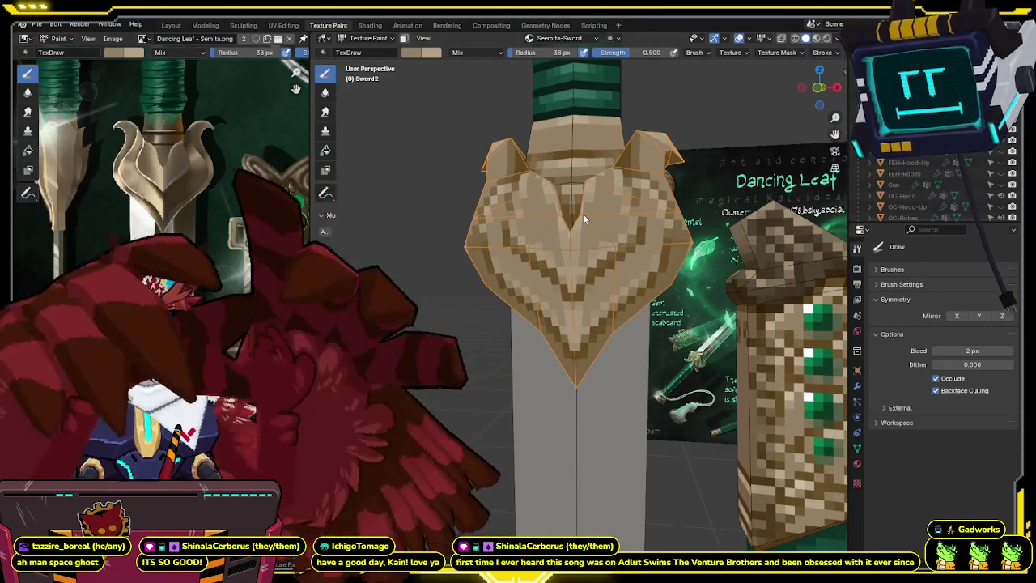
mouse_move(583, 214)
middle_mouse_down()
mouse_move(479, 311)
mouse_move(531, 281)
middle_mouse_up()
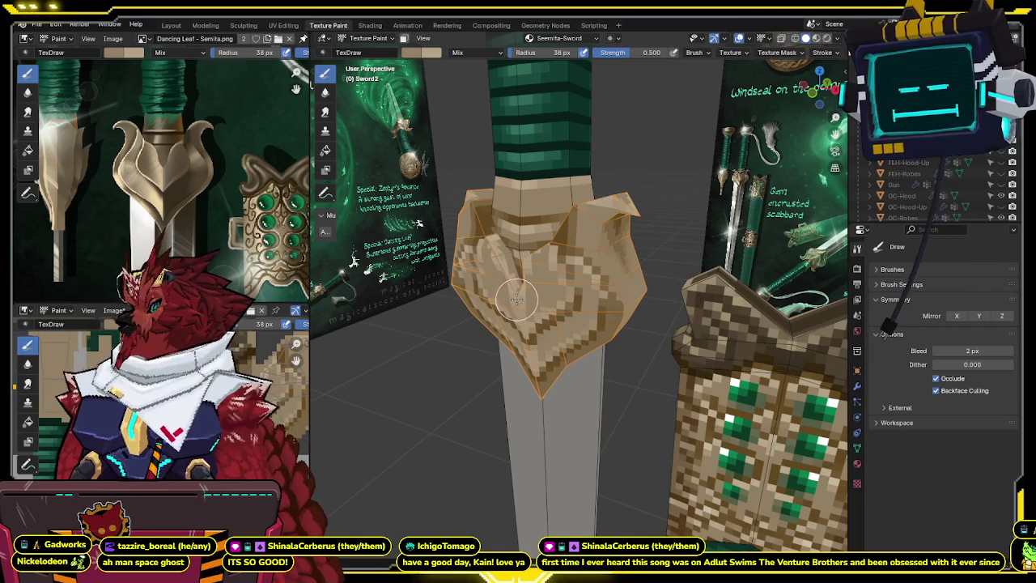
mouse_move(518, 299)
middle_mouse_down()
mouse_move(608, 246)
mouse_move(565, 230)
mouse_move(580, 259)
middle_mouse_up()
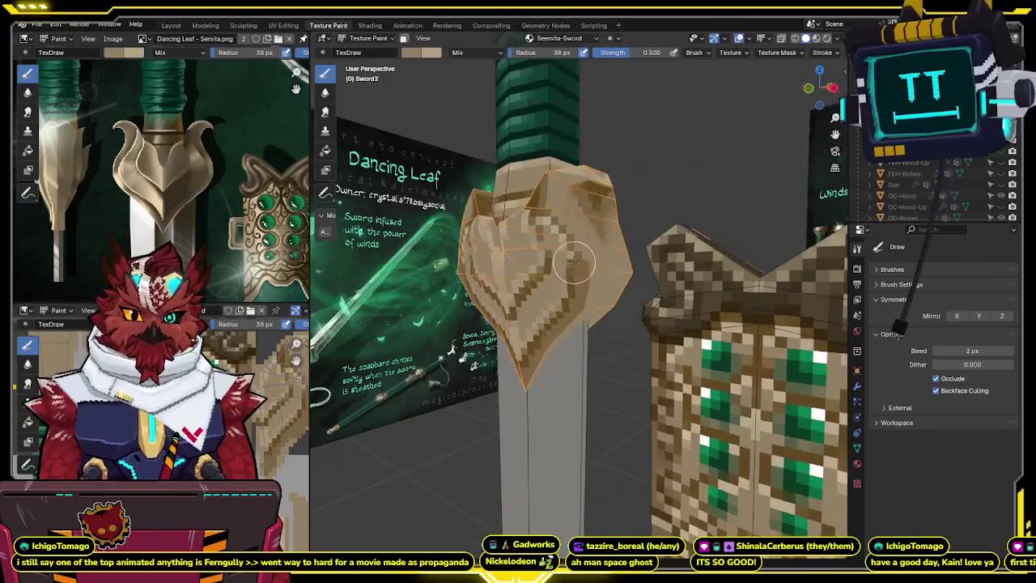
middle_click_drag(643, 257, 590, 238)
- Toggle into Edit Mode and back to Texture Paint, framing the guard with the concept poster behind
key("Tab")
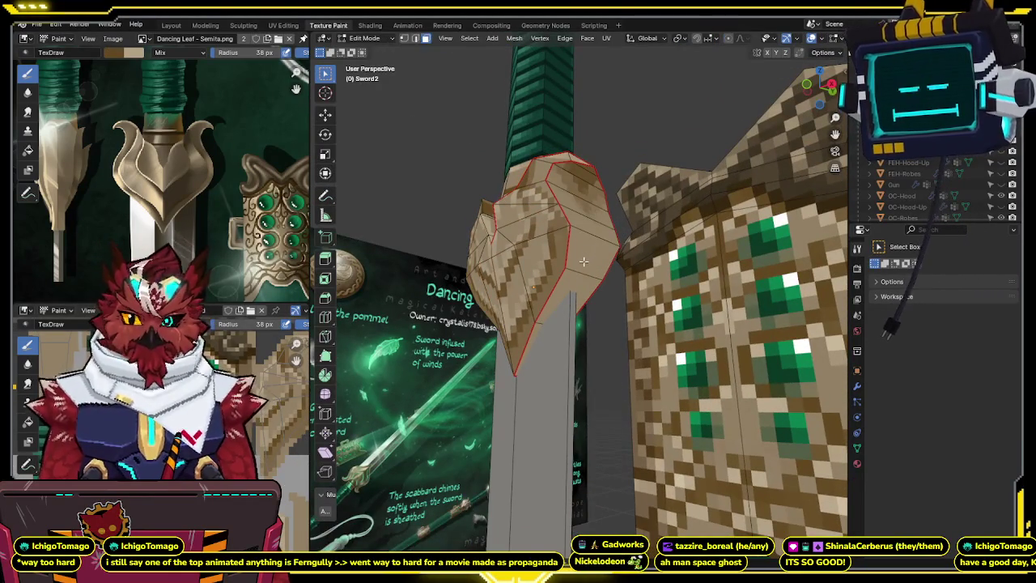
key("Tab")
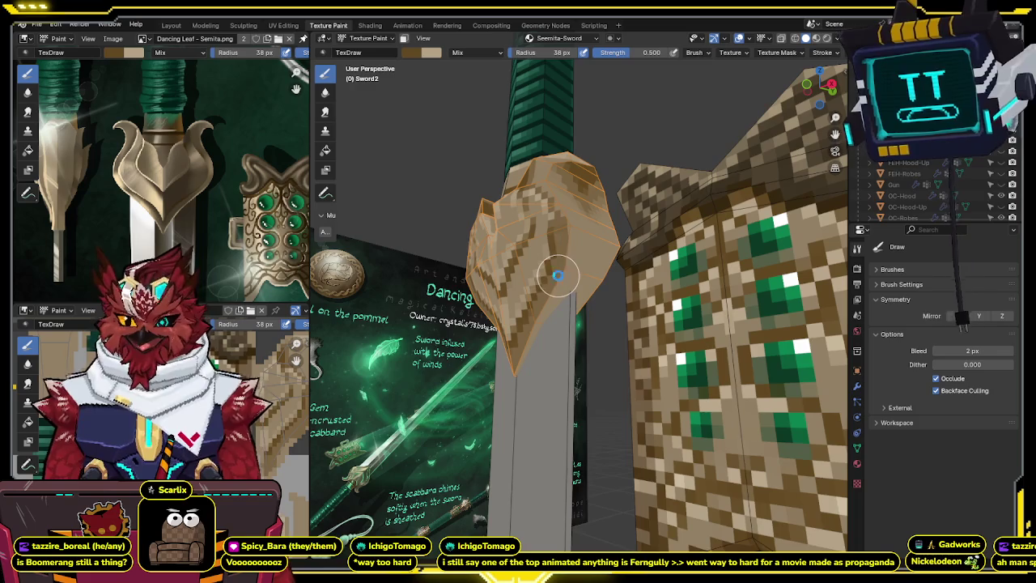
middle_click_drag(558, 275, 559, 271)
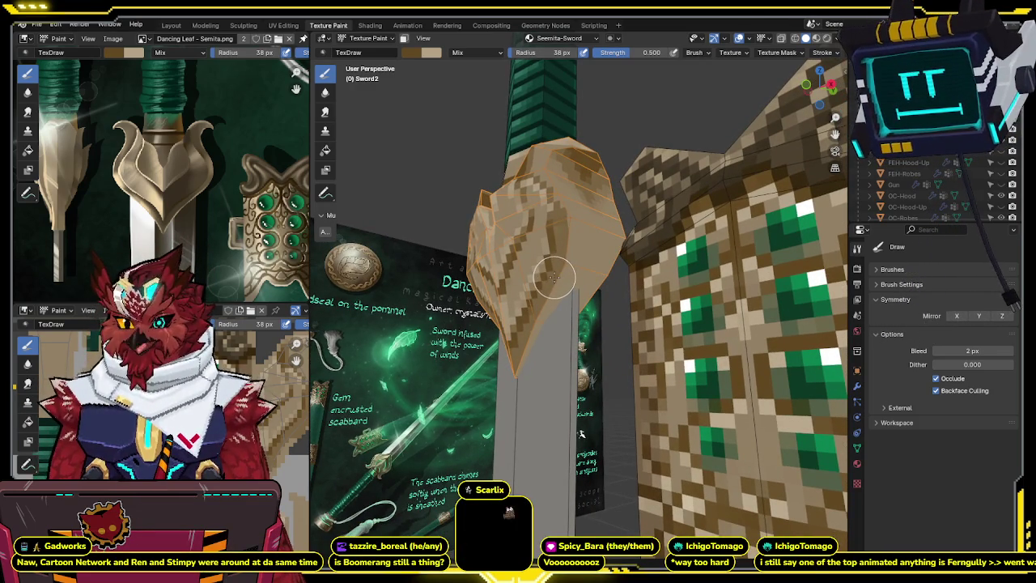
mouse_move(553, 276)
middle_mouse_down()
mouse_move(558, 256)
mouse_move(546, 279)
middle_mouse_up()
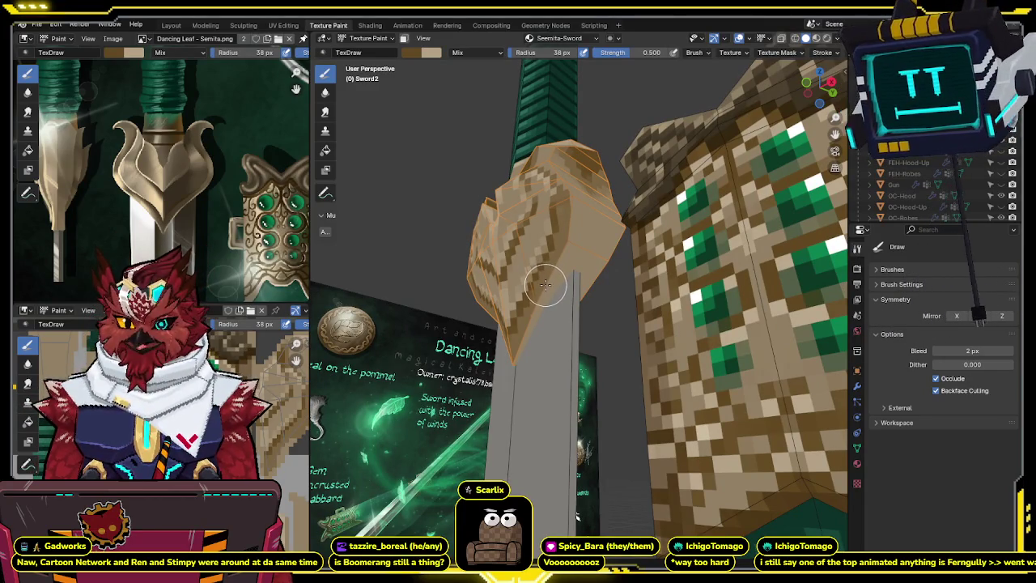
middle_click_drag(547, 283, 565, 253)
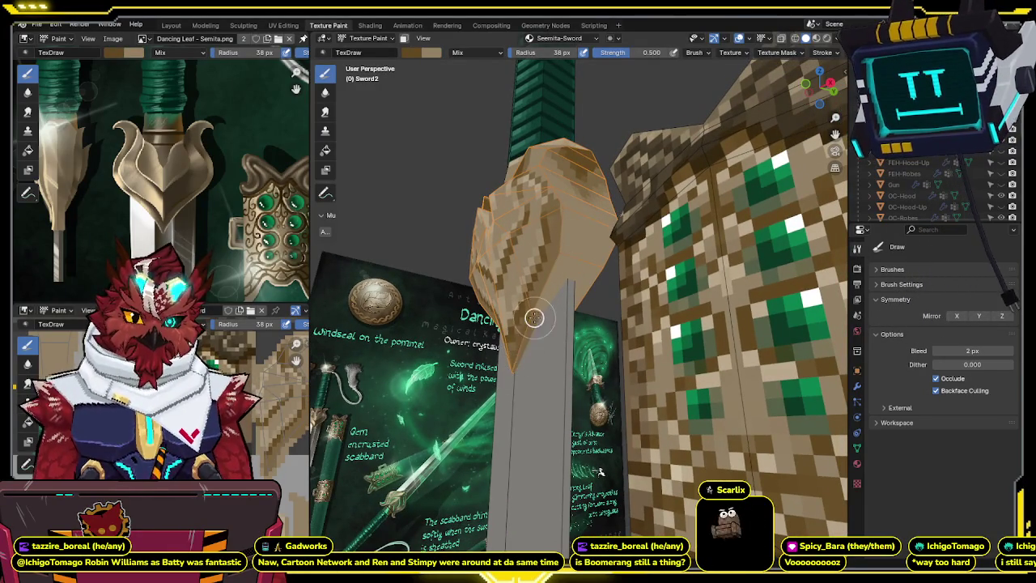
- Enable face selection masking, hide the poster, and set brush strength to 1.000
key("m")
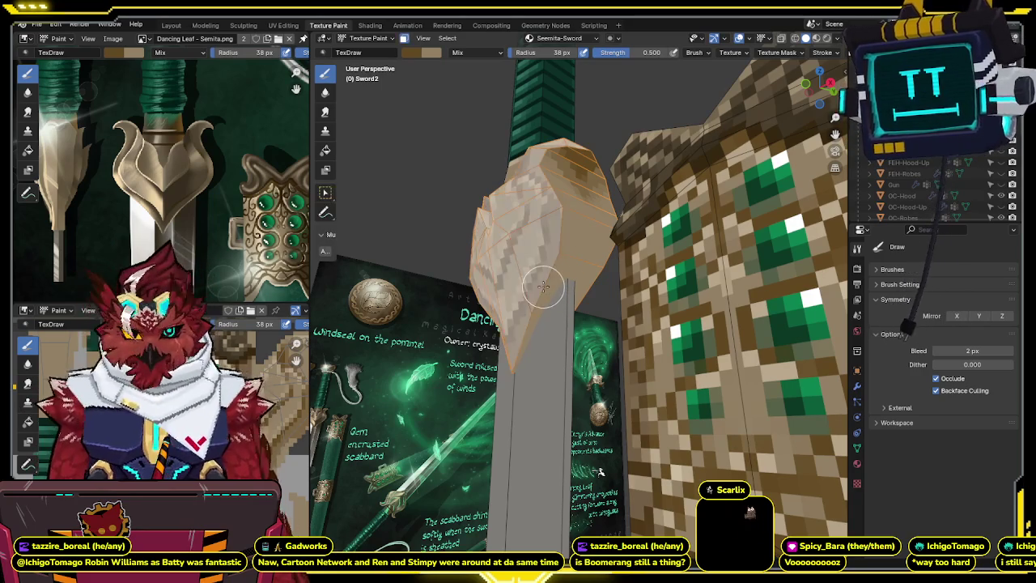
key("h")
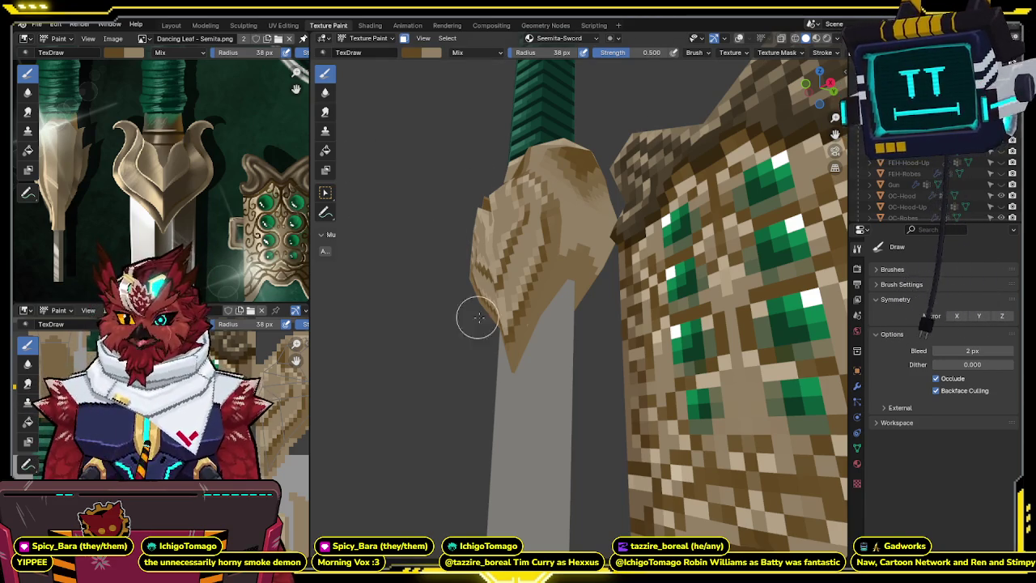
mouse_move(532, 289)
middle_mouse_down()
mouse_move(590, 312)
mouse_move(543, 278)
mouse_move(536, 283)
mouse_move(550, 267)
mouse_move(562, 283)
mouse_move(603, 289)
mouse_move(671, 213)
mouse_move(579, 257)
mouse_move(594, 259)
mouse_move(662, 175)
middle_mouse_up()
scroll(556, 274, "up", 1)
left_click_drag(636, 54, 672, 54)
- Inspect the guard's painted pattern from below, the front and both sides
mouse_move(596, 213)
middle_mouse_down()
mouse_move(600, 235)
mouse_move(620, 231)
mouse_move(596, 278)
middle_mouse_up()
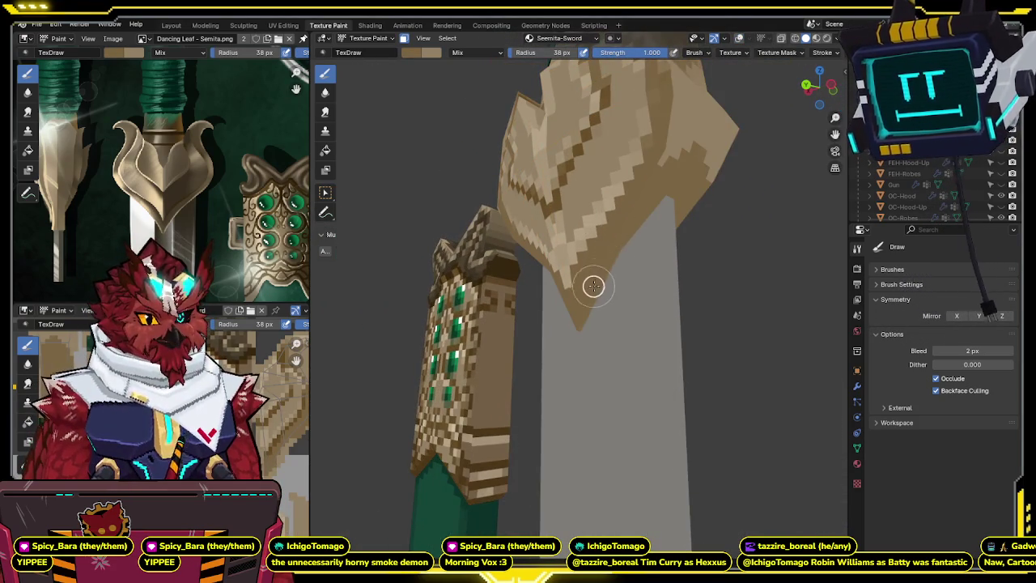
mouse_move(626, 215)
middle_mouse_down()
mouse_move(552, 189)
mouse_move(486, 289)
mouse_move(564, 267)
mouse_move(566, 202)
mouse_move(596, 181)
mouse_move(579, 212)
middle_mouse_up()
middle_click_drag(601, 121, 570, 146)
middle_click_drag(574, 233, 540, 232)
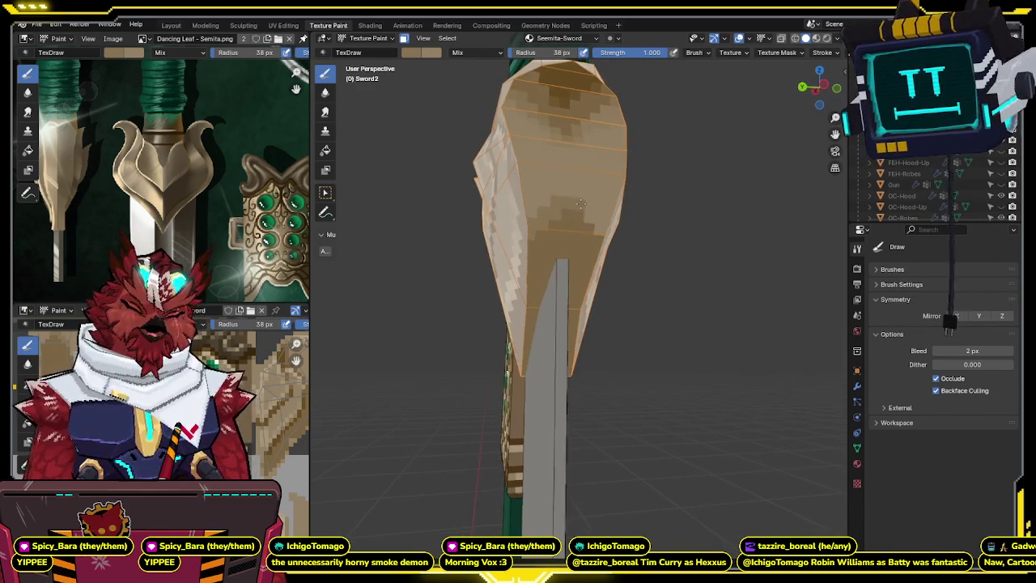
middle_click_drag(566, 197, 523, 214)
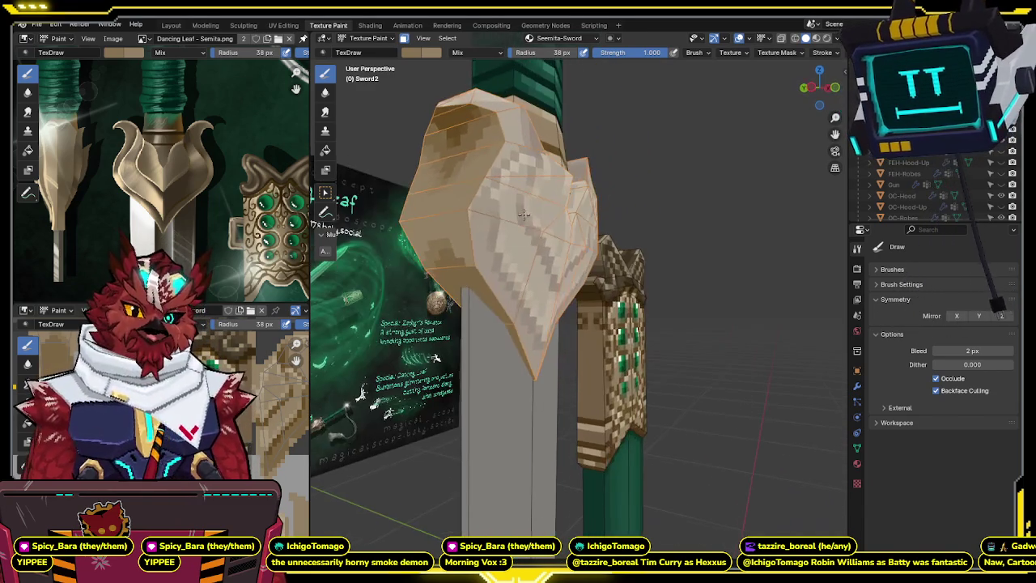
mouse_move(467, 229)
middle_mouse_down()
mouse_move(555, 235)
mouse_move(554, 262)
middle_mouse_up()
- Switch the sword to Object Mode and deselect it to view the guard cleanly
key("ctrl+Tab")
left_click(462, 232)
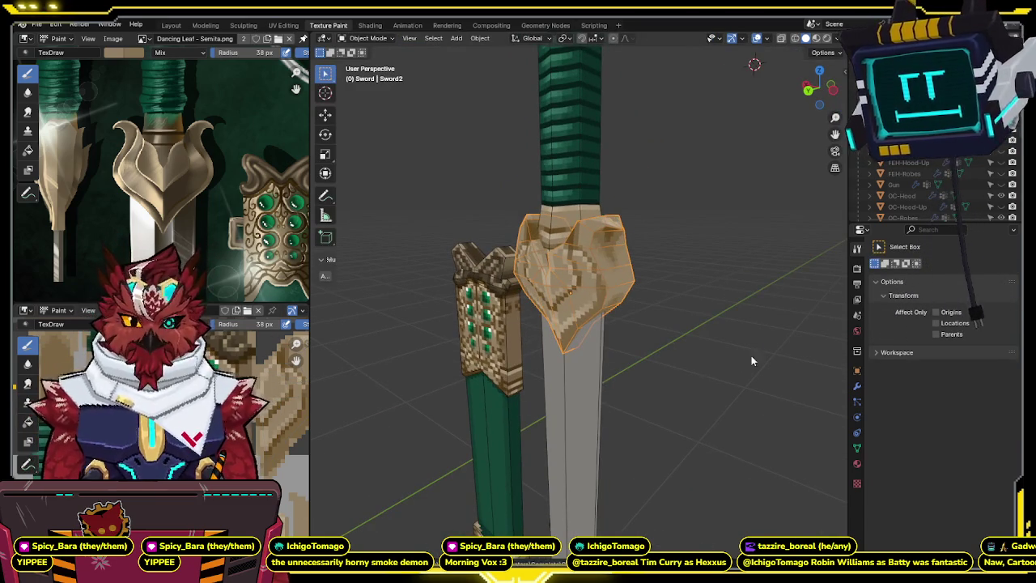
mouse_move(755, 331)
middle_mouse_down()
mouse_move(709, 348)
mouse_move(720, 348)
mouse_move(698, 318)
mouse_move(647, 283)
mouse_move(699, 291)
mouse_move(682, 291)
middle_mouse_up()
left_click(720, 348)
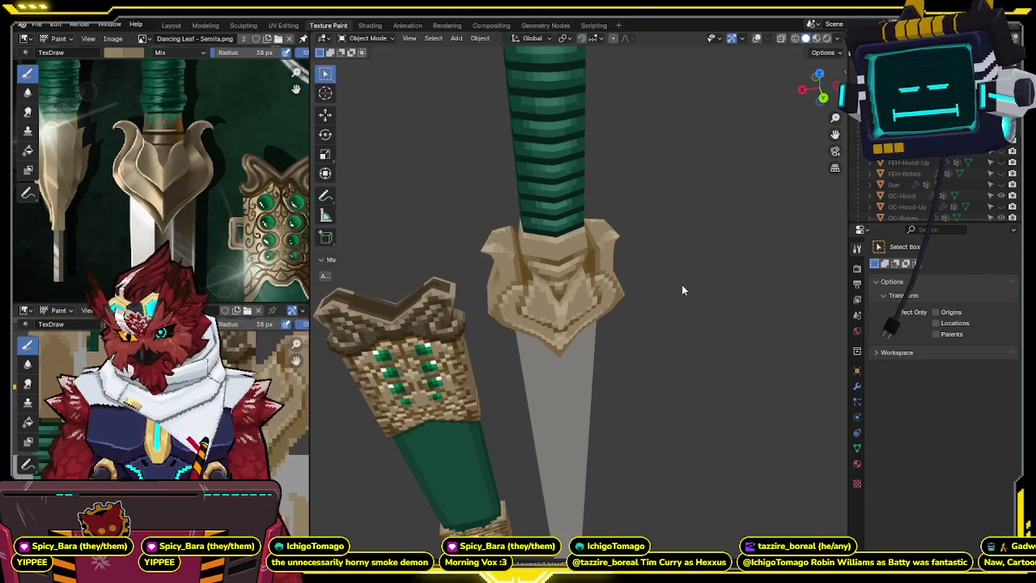
mouse_move(648, 282)
middle_mouse_down()
mouse_move(714, 293)
mouse_move(641, 274)
mouse_move(664, 287)
mouse_move(637, 248)
middle_mouse_up()
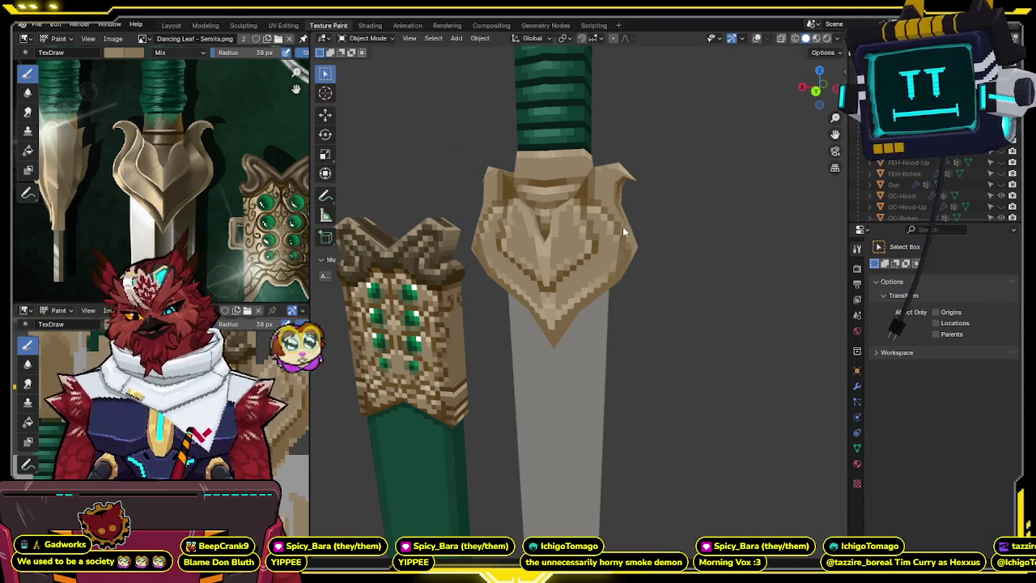
mouse_move(626, 233)
middle_mouse_down()
mouse_move(569, 233)
mouse_move(598, 270)
middle_mouse_up()
- Turn overlays back on, reselect the guard, and zoom in to review it
key("shift+alt+z")
left_click(600, 282)
scroll(667, 255, "up", 3)
scroll(666, 255, "up", 1)
scroll(665, 255, "up", 1)
mouse_move(678, 266)
middle_mouse_down()
mouse_move(747, 250)
mouse_move(712, 259)
middle_mouse_up()
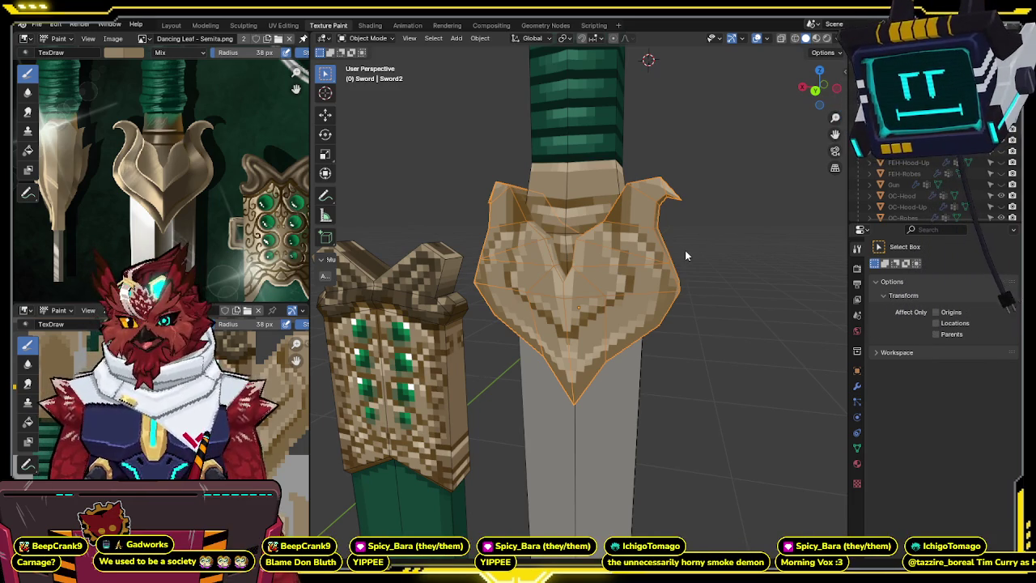
mouse_move(684, 250)
middle_mouse_down()
mouse_move(628, 263)
mouse_move(731, 211)
mouse_move(747, 217)
mouse_move(604, 224)
mouse_move(587, 241)
mouse_move(689, 239)
mouse_move(680, 257)
mouse_move(592, 263)
mouse_move(618, 220)
mouse_move(645, 210)
mouse_move(654, 258)
mouse_move(637, 312)
mouse_move(552, 289)
middle_mouse_up()
- In Texture Paint, paint a darker brown streak down the guard's centre line
key("ctrl+Tab")
left_click(627, 251)
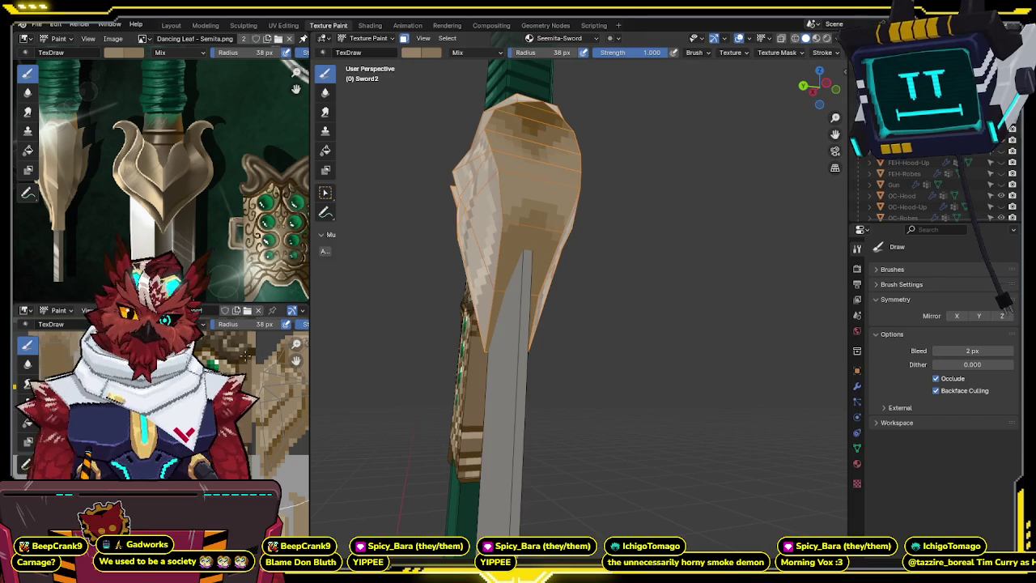
mouse_move(380, 351)
middle_mouse_down()
mouse_move(641, 304)
mouse_move(571, 197)
mouse_move(551, 211)
middle_mouse_up()
left_click_drag(550, 213, 530, 308)
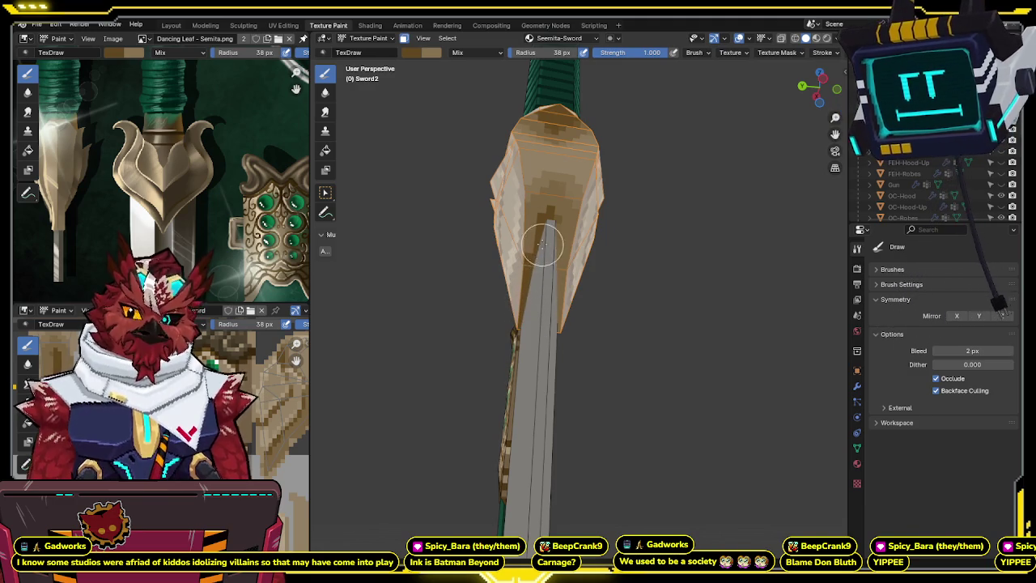
middle_click_drag(542, 250, 527, 220)
left_click_drag(548, 236, 548, 336)
mouse_move(547, 336)
middle_mouse_down()
mouse_move(532, 273)
mouse_move(545, 276)
mouse_move(535, 240)
mouse_move(549, 240)
middle_mouse_up()
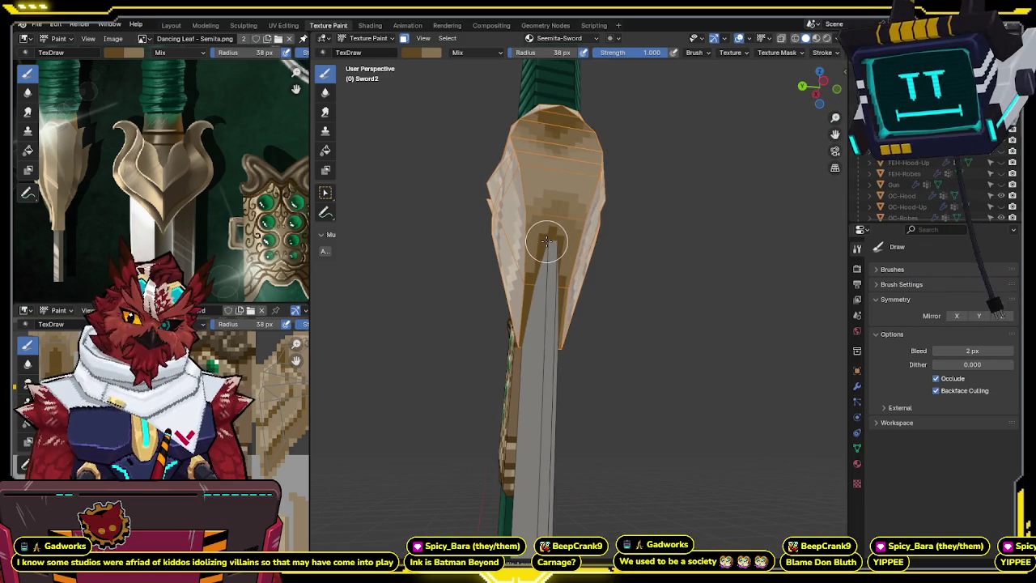
mouse_move(546, 244)
middle_mouse_down()
mouse_move(555, 226)
mouse_move(615, 208)
mouse_move(598, 225)
mouse_move(573, 198)
middle_mouse_up()
- Return to Object Mode, restore overlays, and review the guard
key("ctrl+Tab")
scroll(573, 197, "up", 3)
mouse_move(560, 247)
middle_mouse_down()
mouse_move(555, 256)
mouse_move(570, 214)
middle_mouse_up()
key("shift+alt+z")
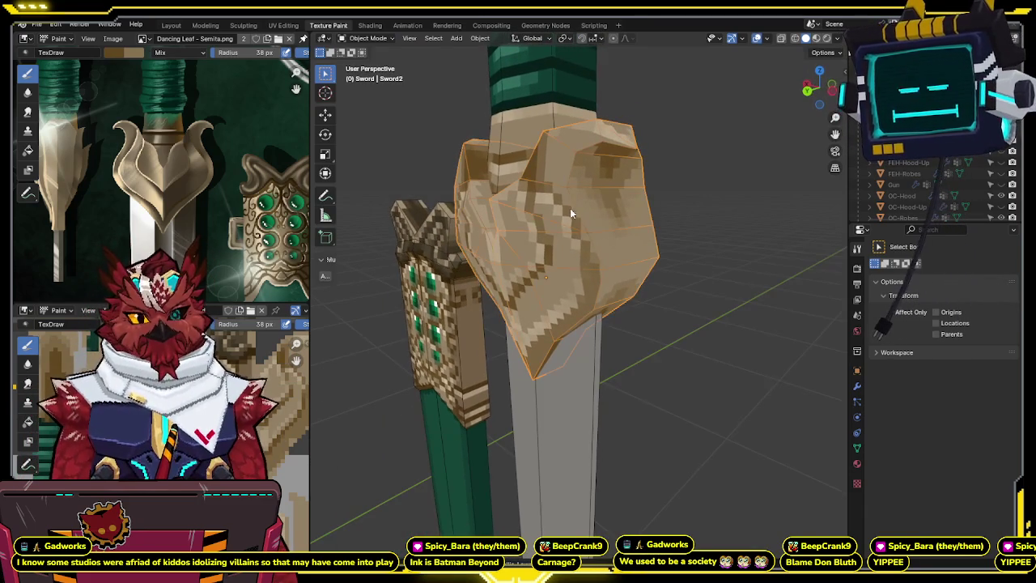
- In Texture Paint, darken the guard's front and set brush strength to 0.500
key("ctrl+Tab")
left_click(609, 188)
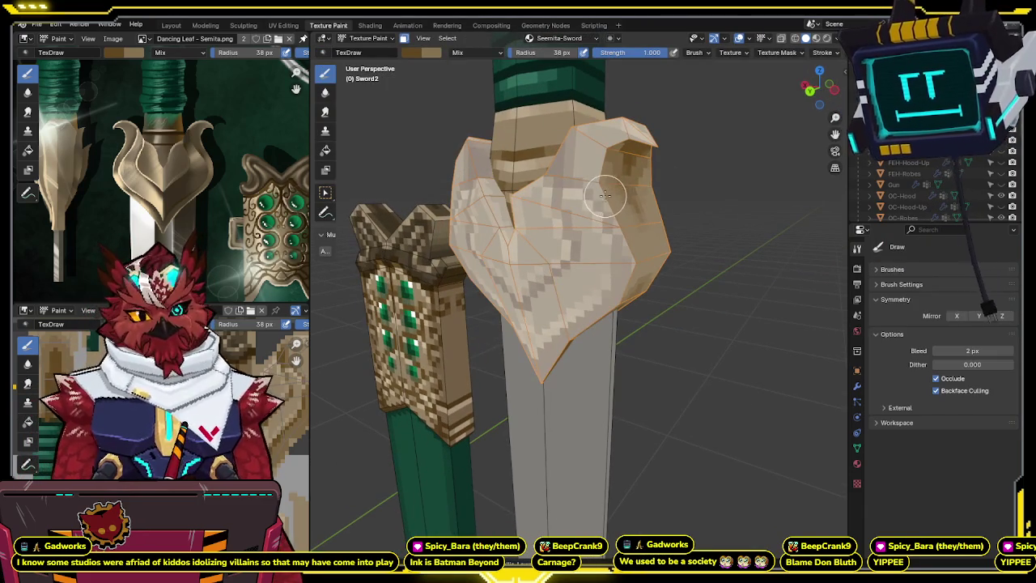
middle_click_drag(606, 194, 566, 212)
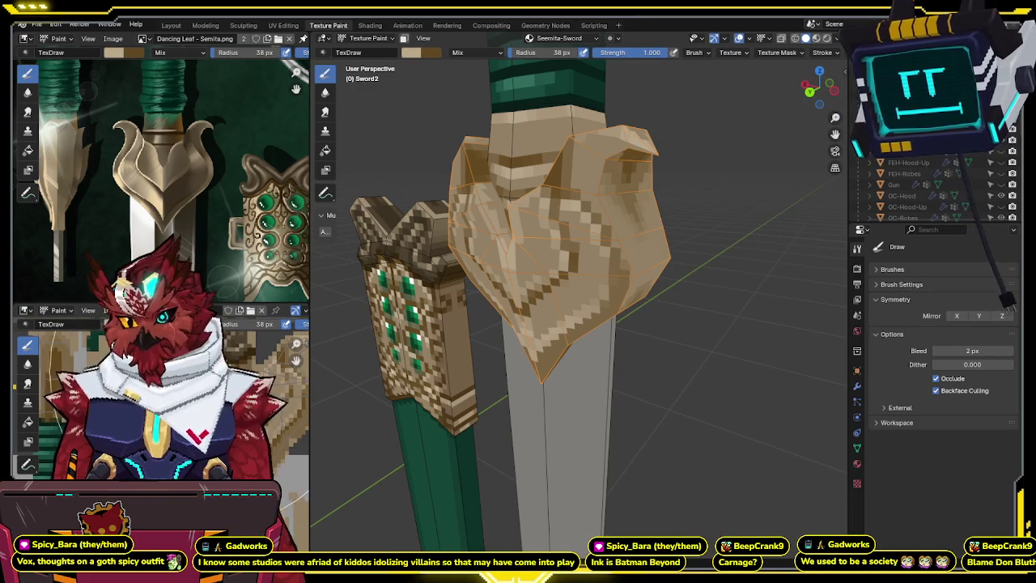
mouse_move(591, 235)
middle_mouse_down()
mouse_move(606, 248)
mouse_move(578, 253)
mouse_move(587, 242)
middle_mouse_up()
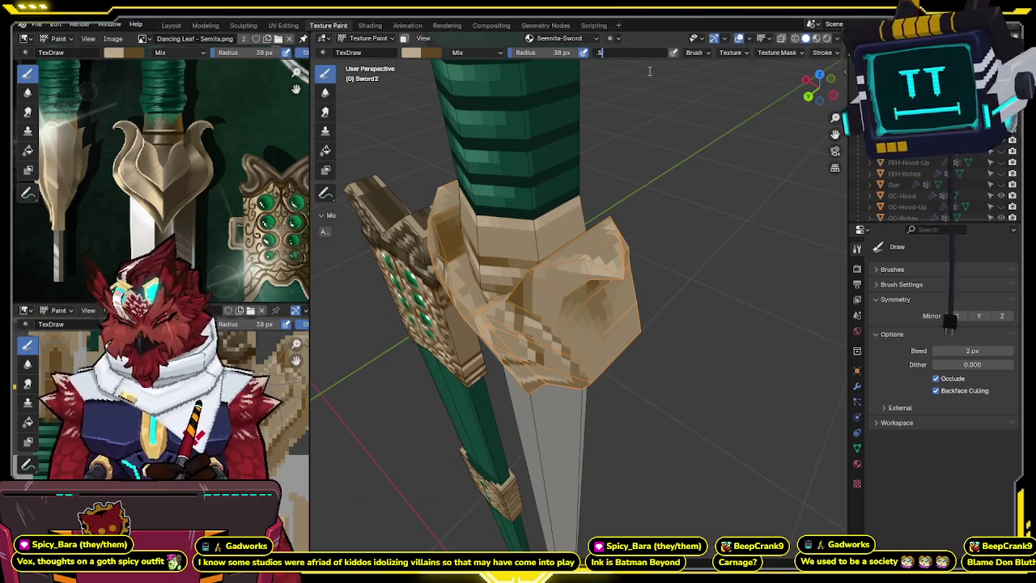
key("Return")
- Inspect the guard from several angles, then return the sword to Object Mode
middle_click_drag(649, 69, 569, 244)
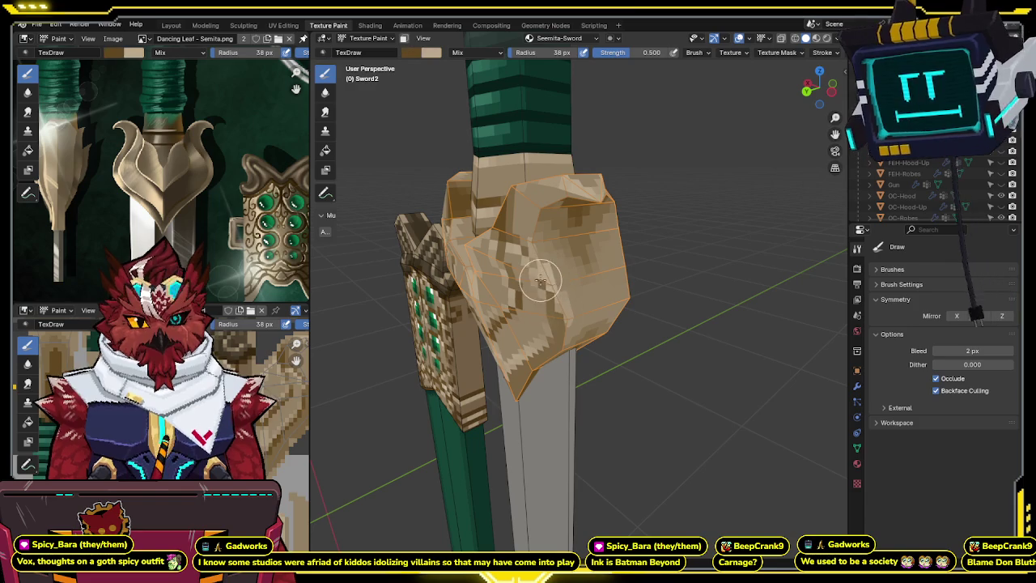
middle_click_drag(534, 267, 554, 261)
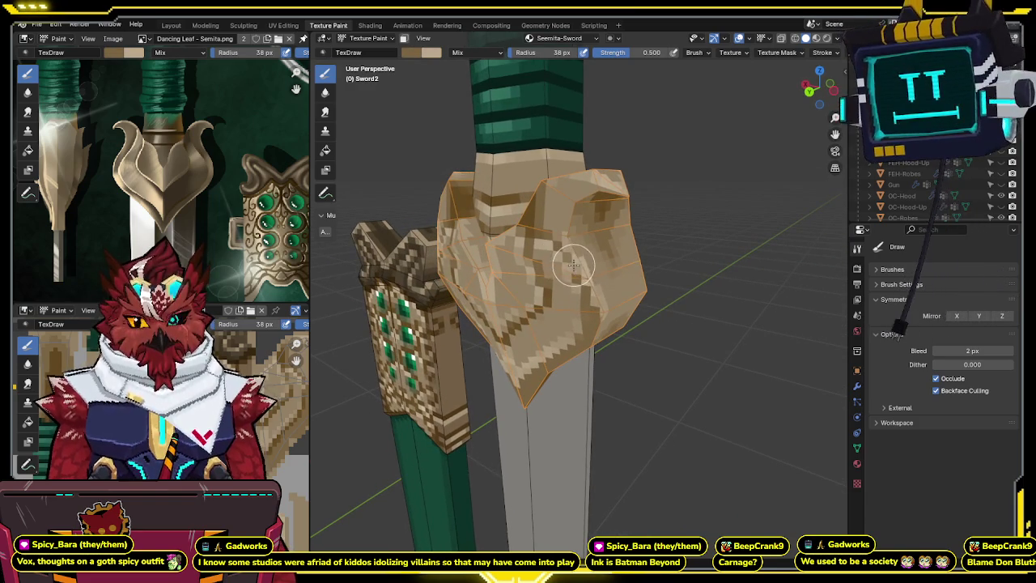
middle_click_drag(572, 259, 584, 235)
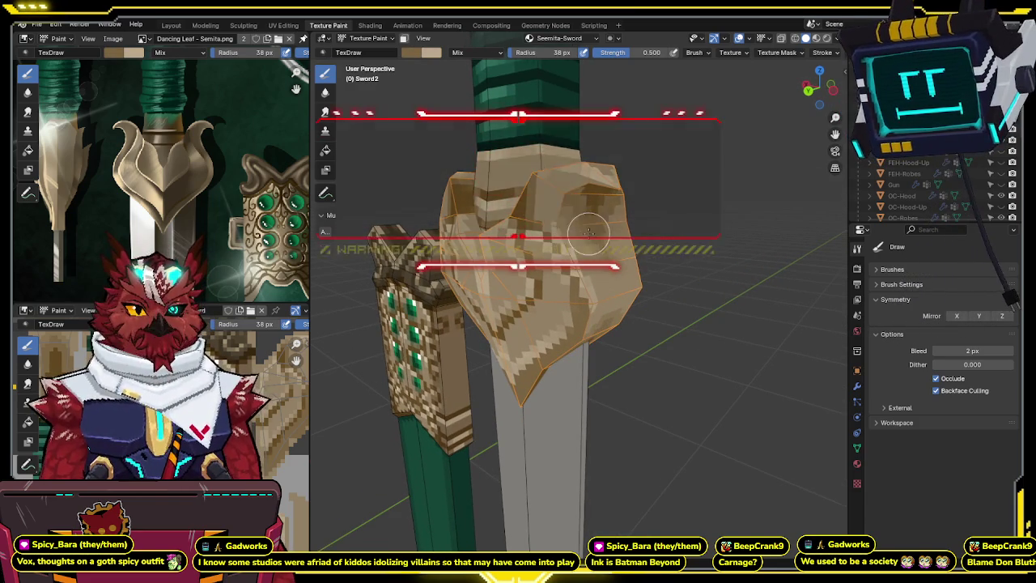
mouse_move(584, 233)
middle_mouse_down()
mouse_move(504, 233)
mouse_move(562, 231)
middle_mouse_up()
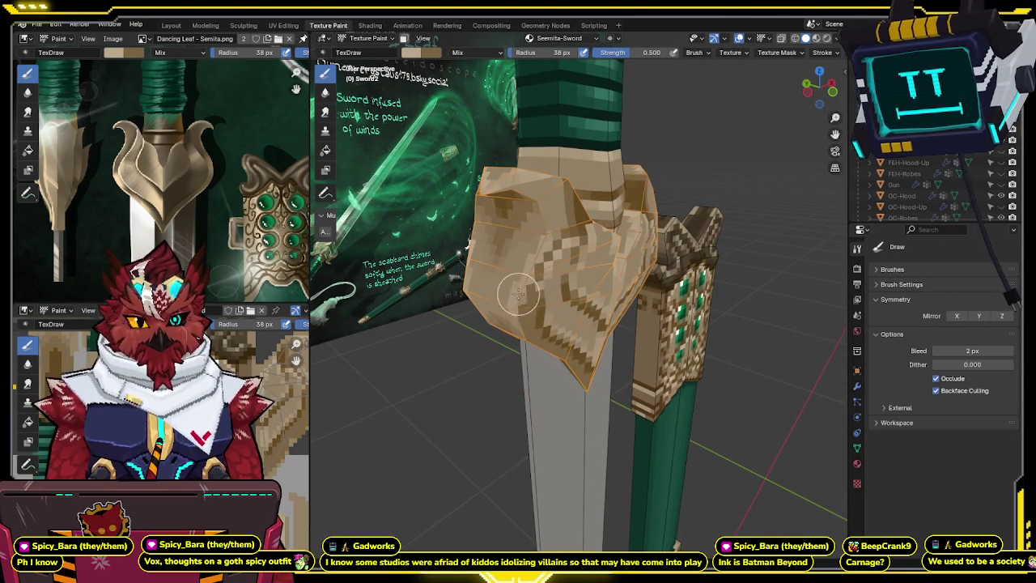
mouse_move(538, 255)
middle_mouse_down()
mouse_move(631, 225)
mouse_move(602, 219)
middle_mouse_up()
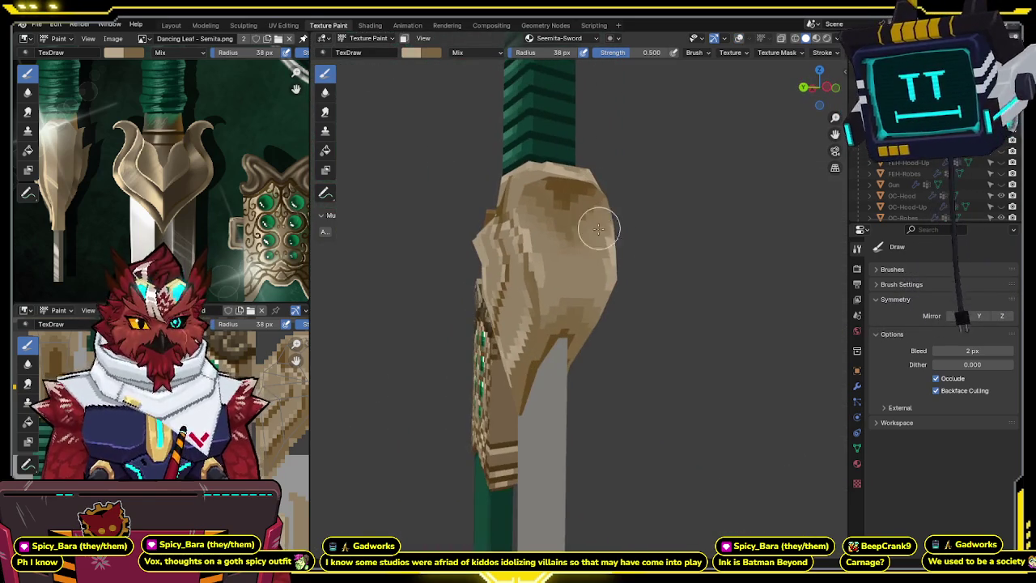
mouse_move(533, 288)
middle_mouse_down()
mouse_move(547, 263)
mouse_move(581, 273)
mouse_move(639, 214)
mouse_move(624, 238)
mouse_move(585, 213)
middle_mouse_up()
key("ctrl+Tab")
left_click(581, 243)
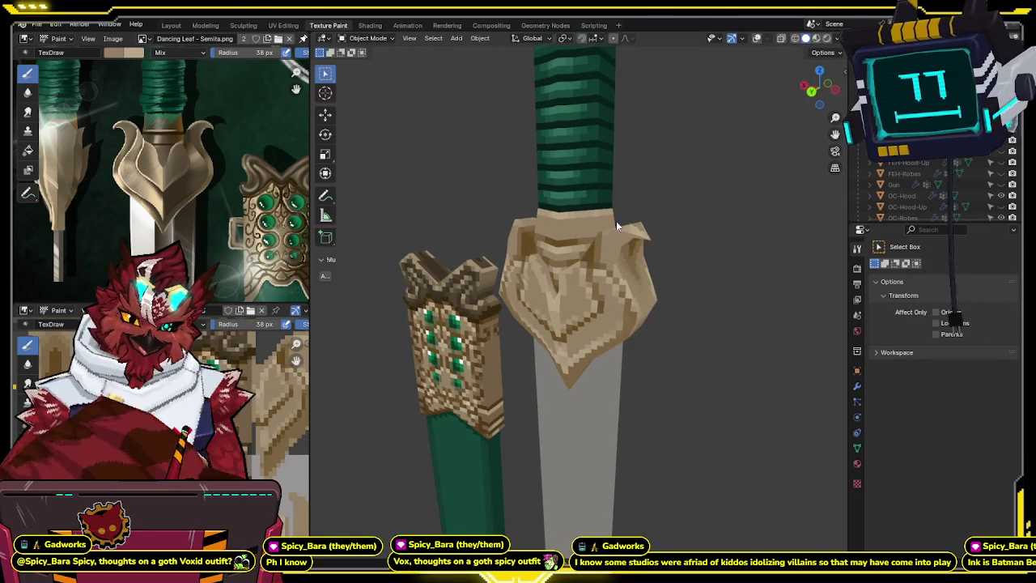
scroll(648, 231, "down", 2)
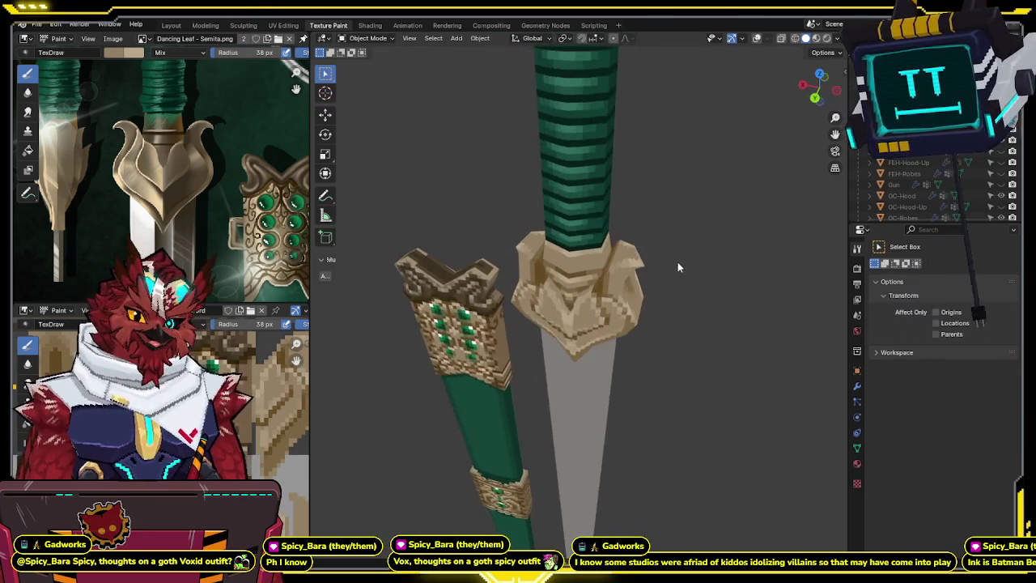